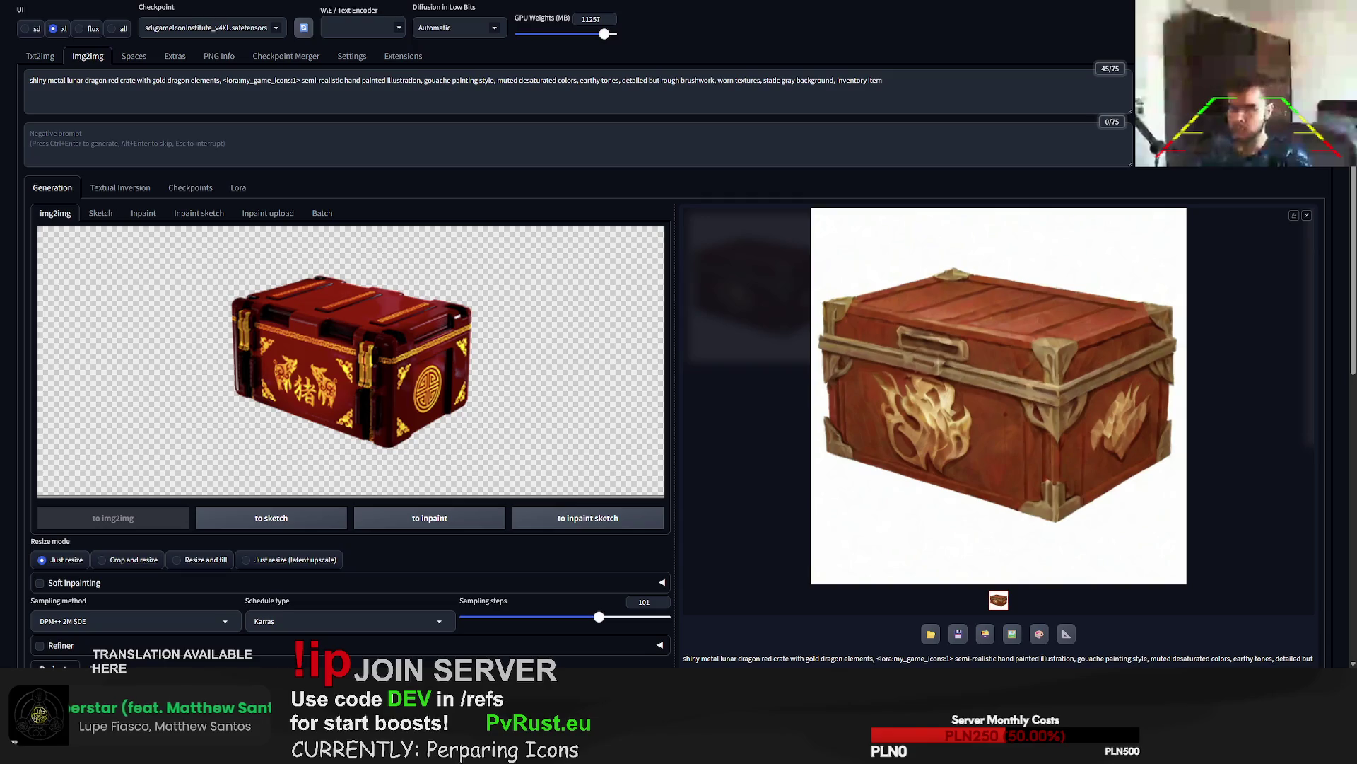
# - Reset the seed to -1 and lower sampling steps from 101 to 34
pyautogui.scroll(-5, 679, 382)
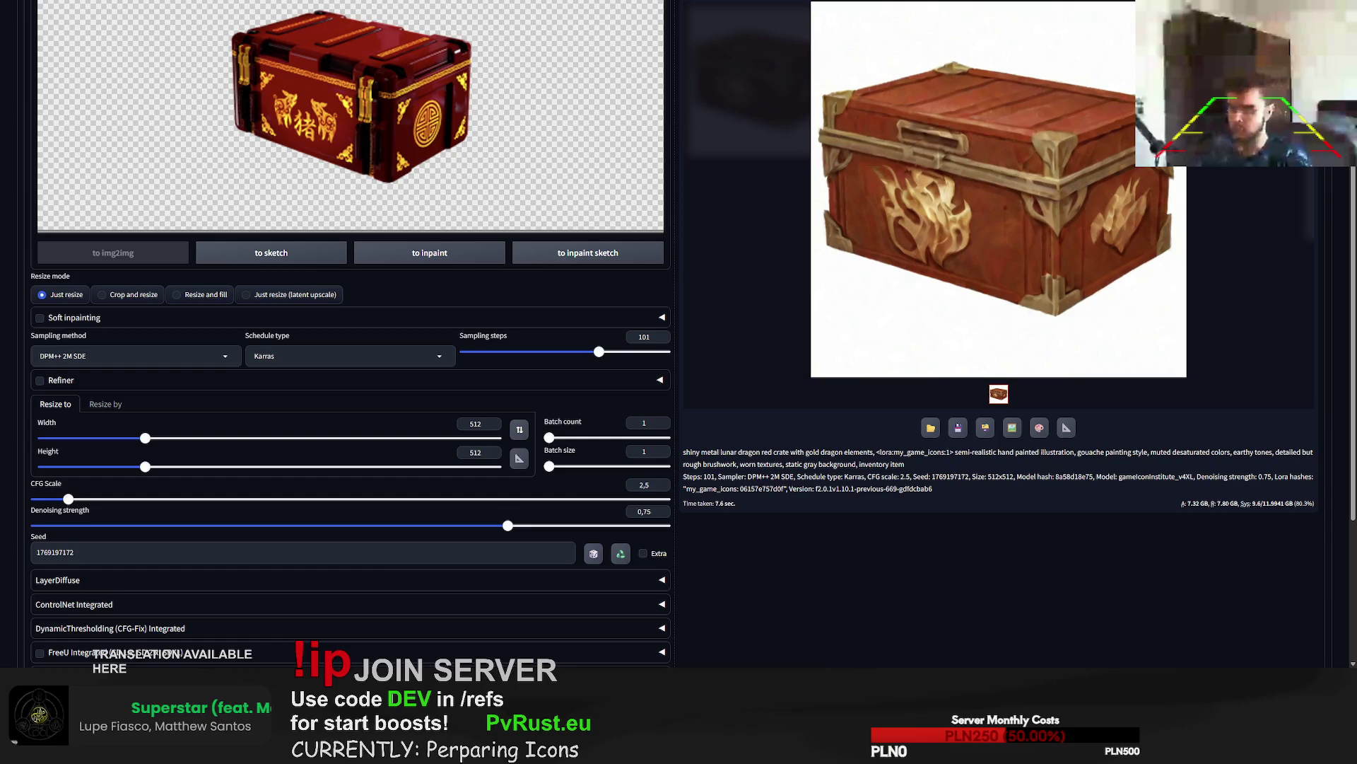
pyautogui.click(594, 553)
pyautogui.moveTo(599, 351); pyautogui.dragTo(509, 352)
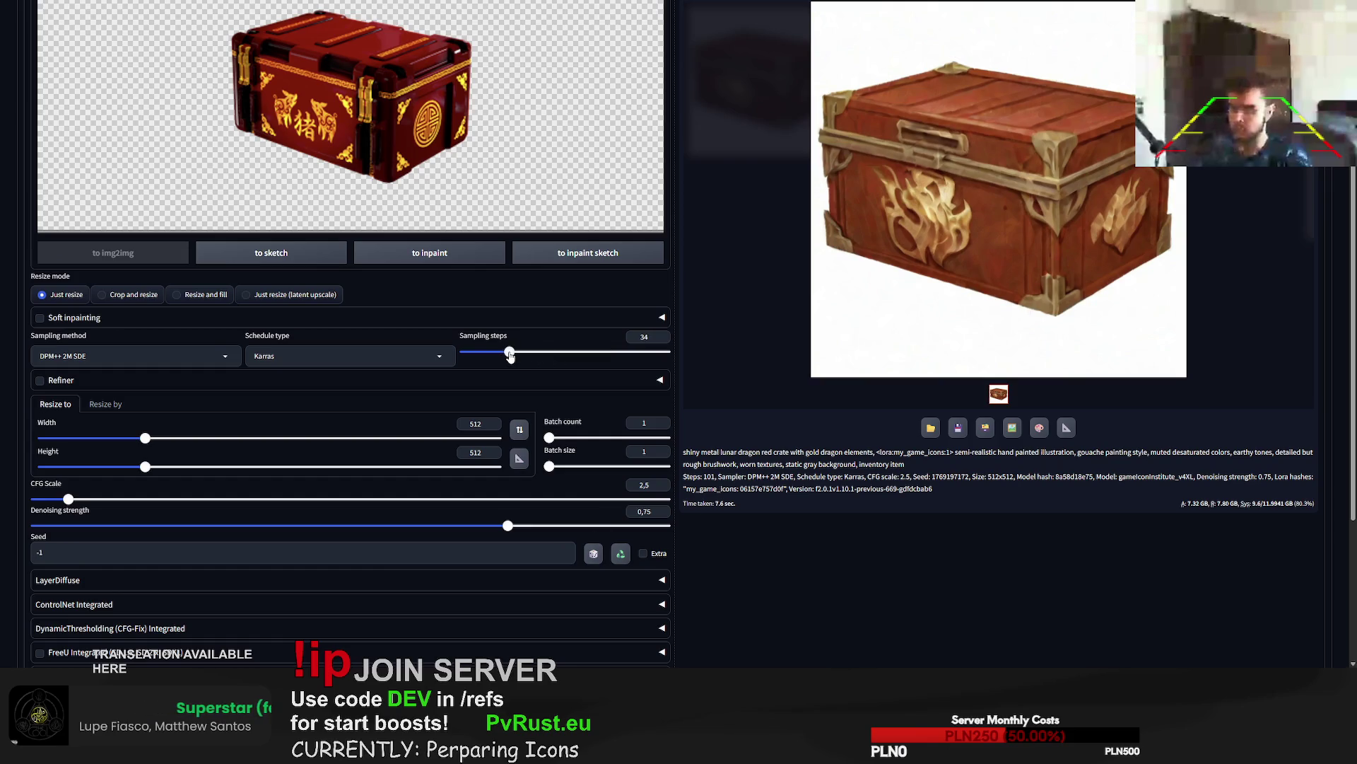
pyautogui.scroll(5, 283, 212)
pyautogui.click(222, 81)
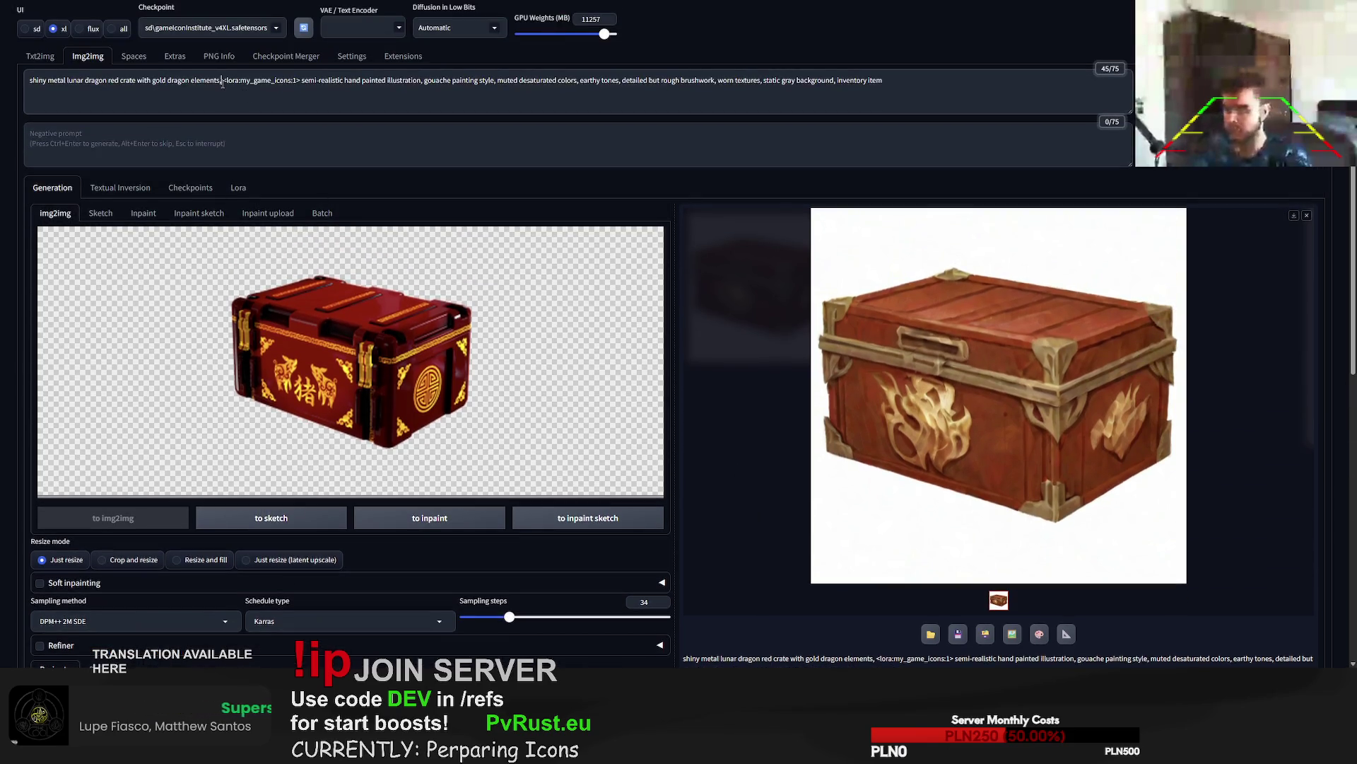
# - Add 'high quality, chinese new year' to the crate prompt and generate two crate variations
pyautogui.write('high qual')
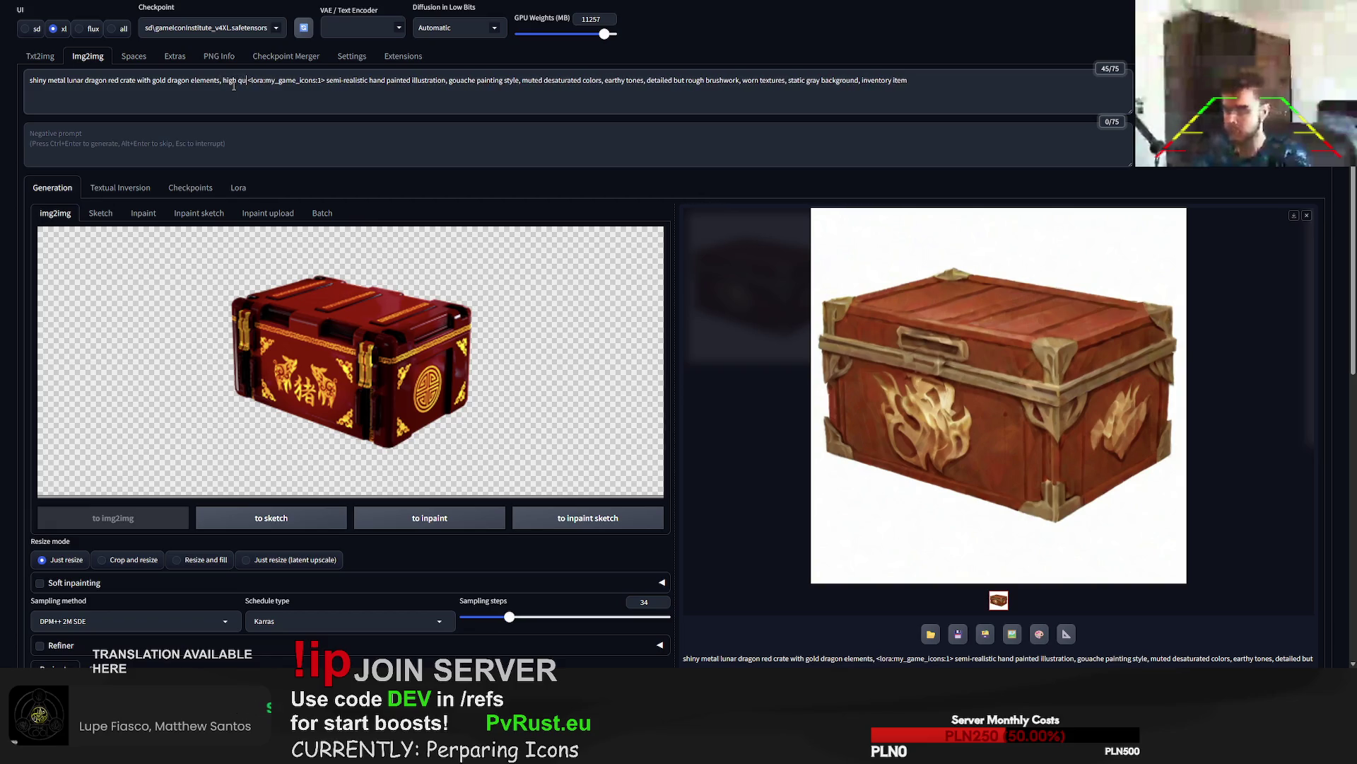
pyautogui.write('ity, ')
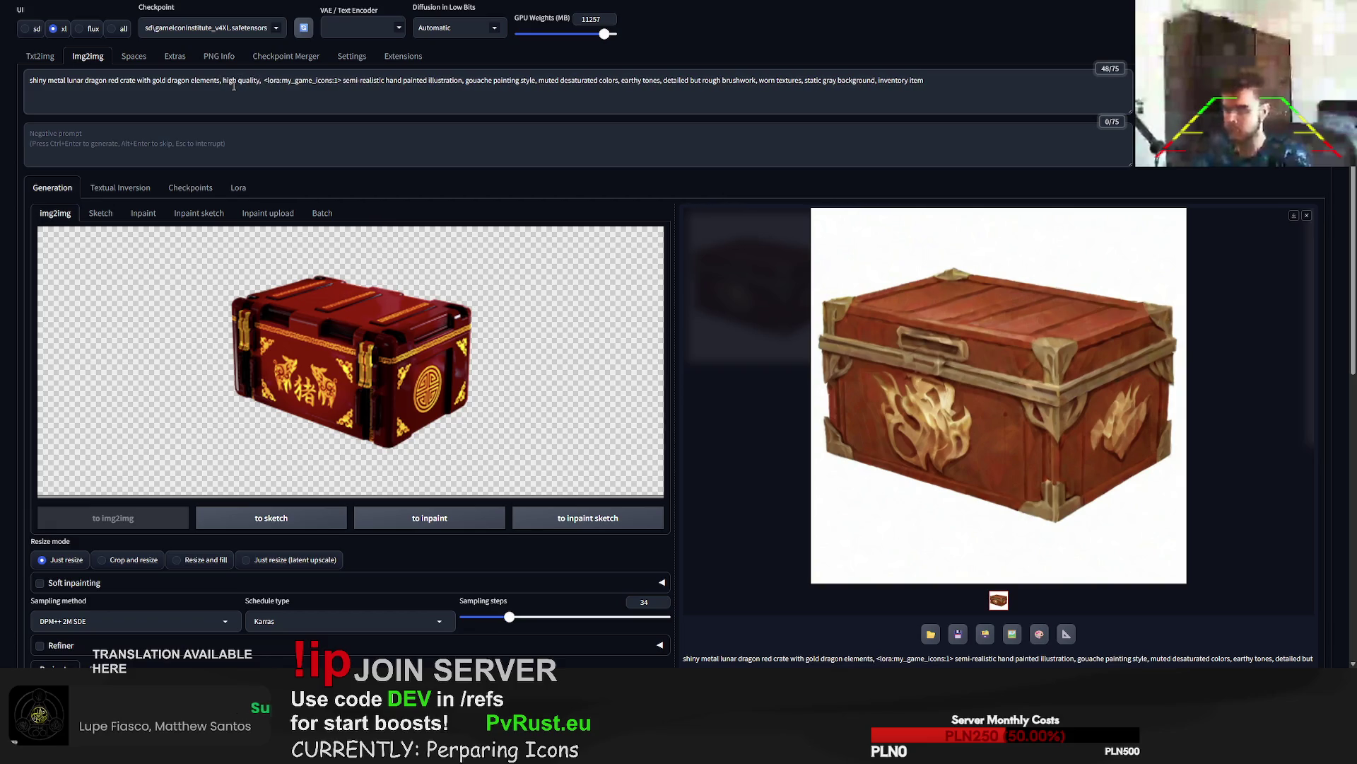
pyautogui.write('a')
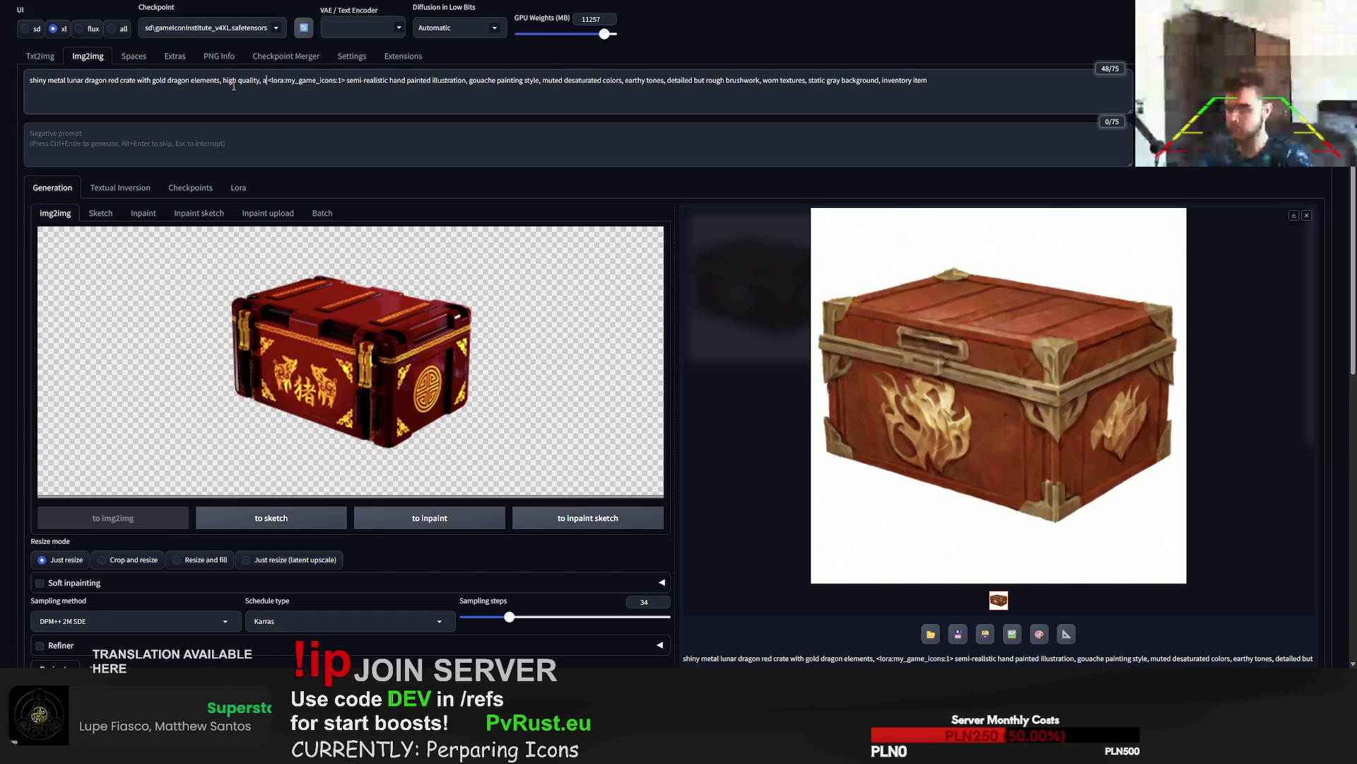
pyautogui.press('BackSpace')
pyautogui.press('BackSpace')
pyautogui.write('re')
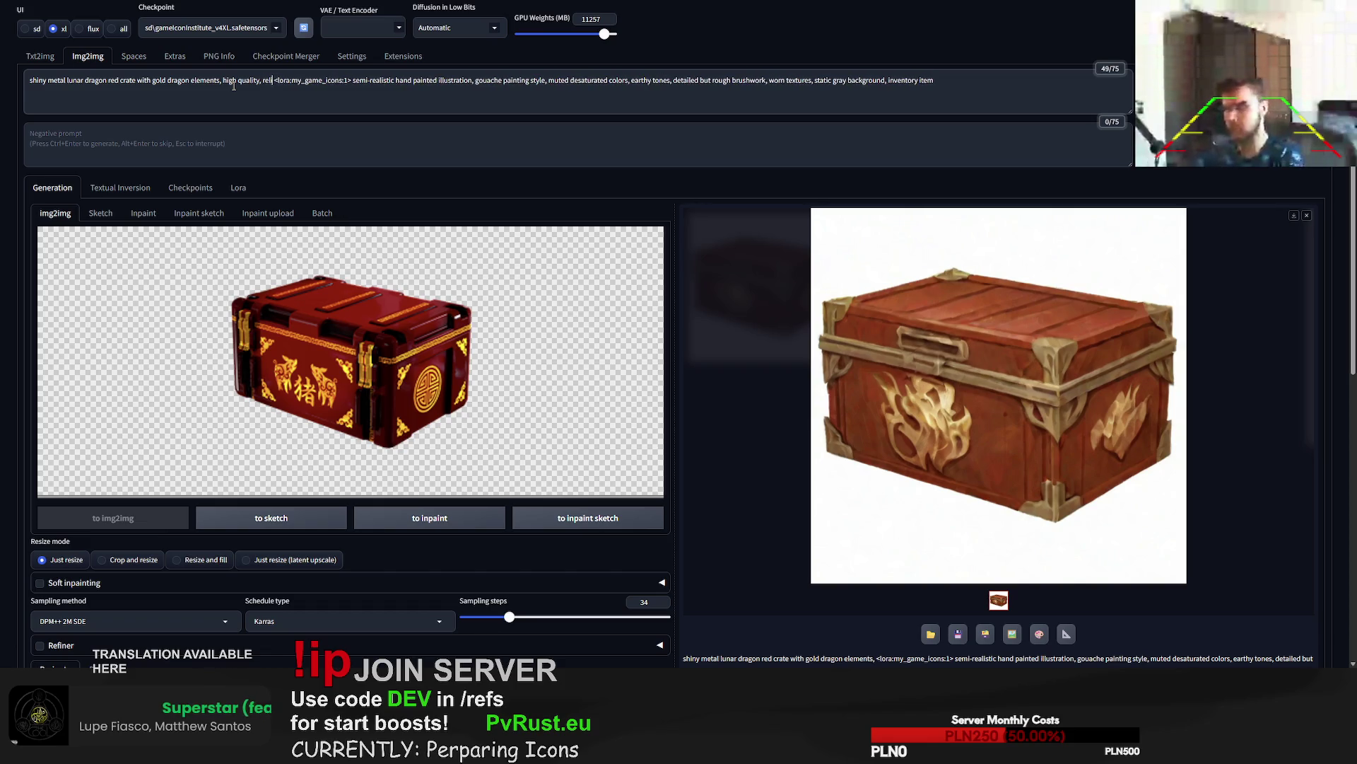
pyautogui.press('BackSpace')
pyautogui.press('BackSpace')
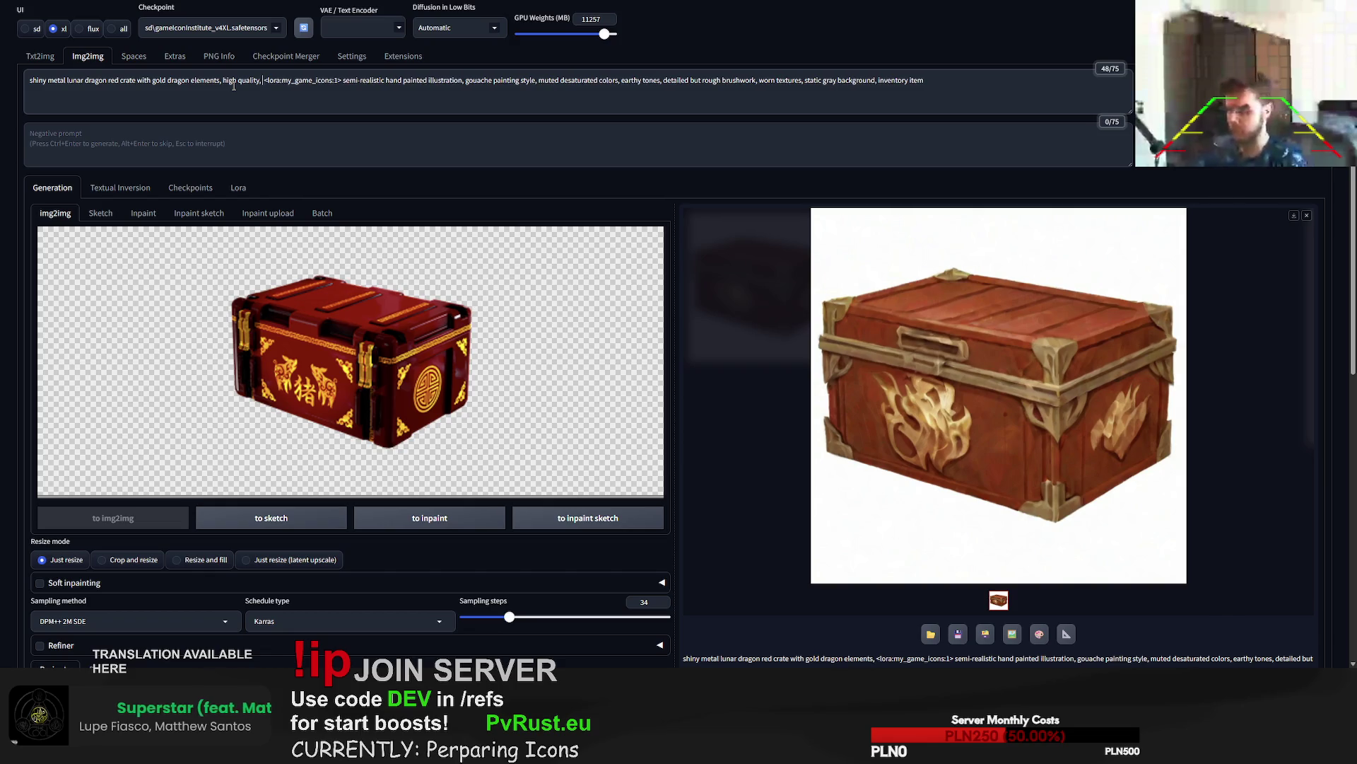
pyautogui.write('chin')
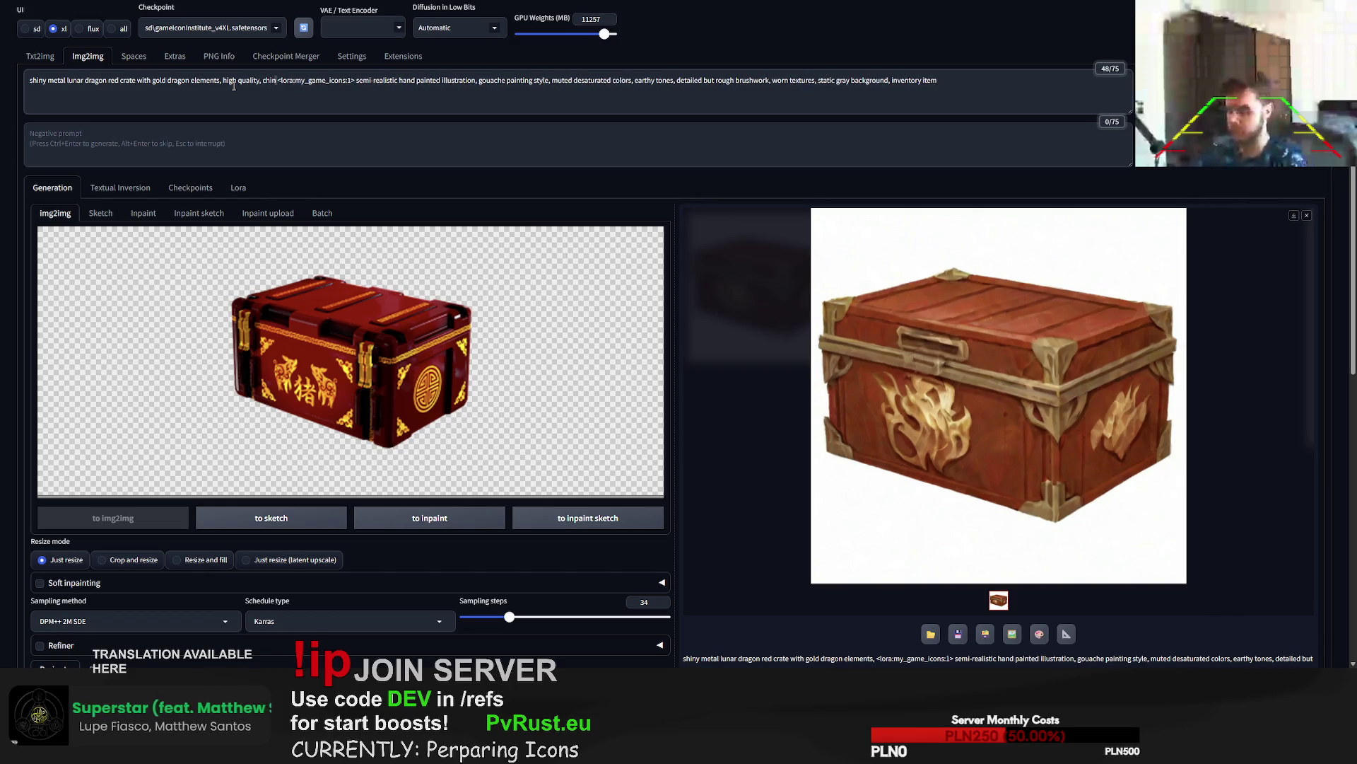
pyautogui.write('ese new year')
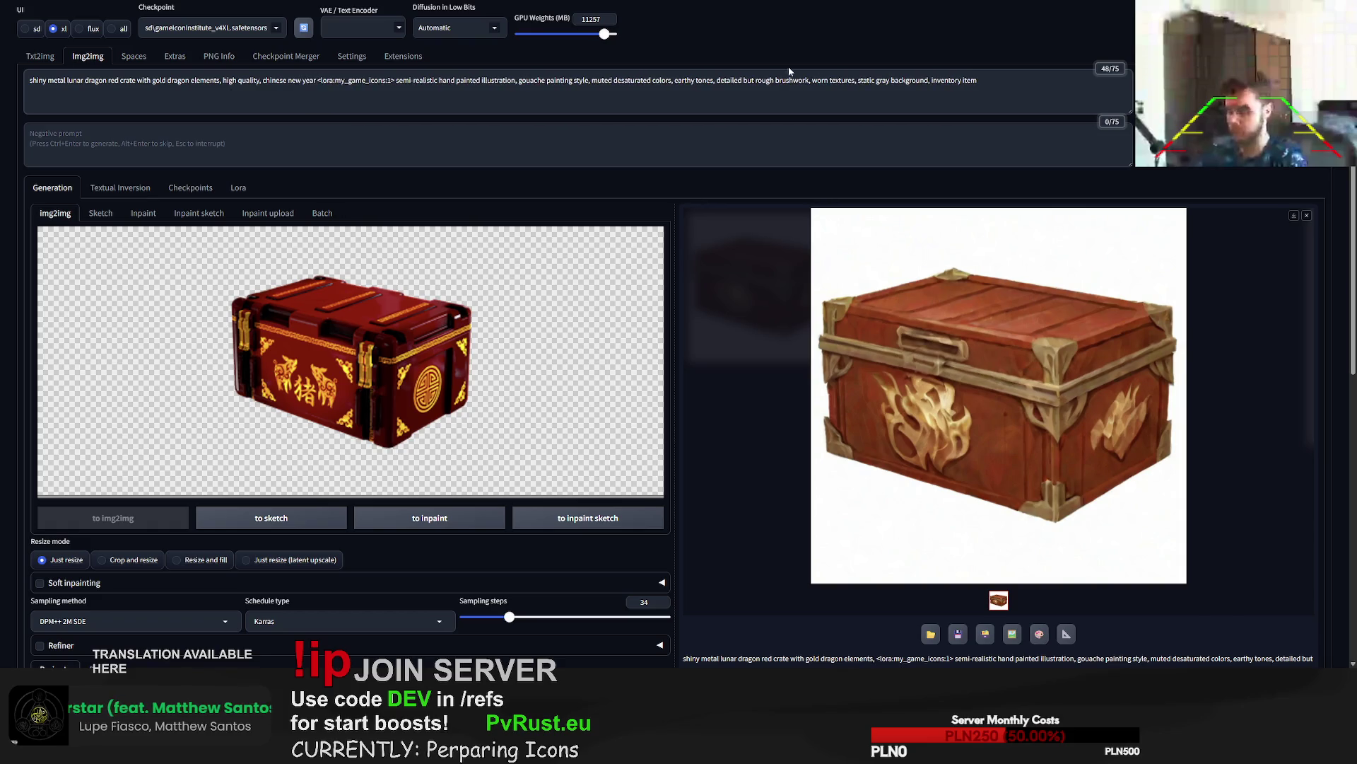
pyautogui.hotkey('ctrl', 'Return')
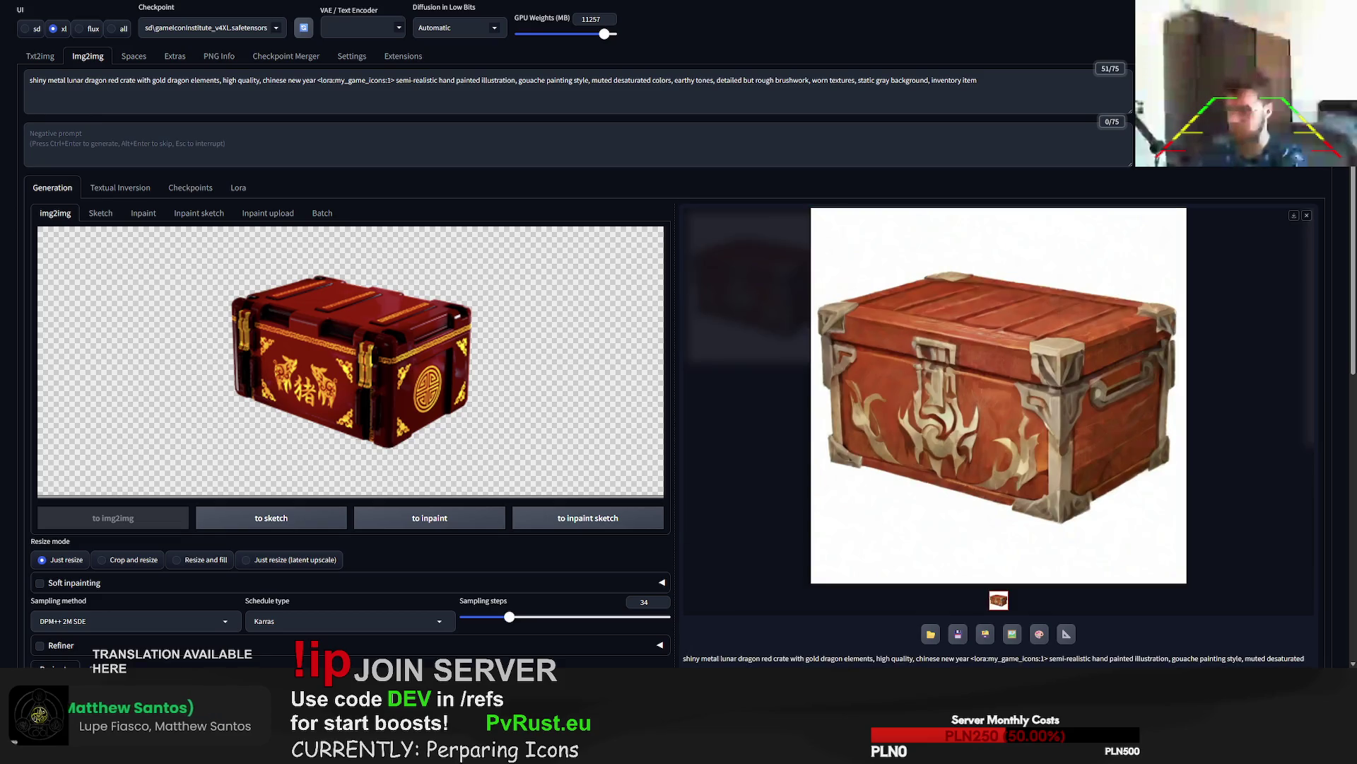
pyautogui.hotkey('ctrl', 'Return')
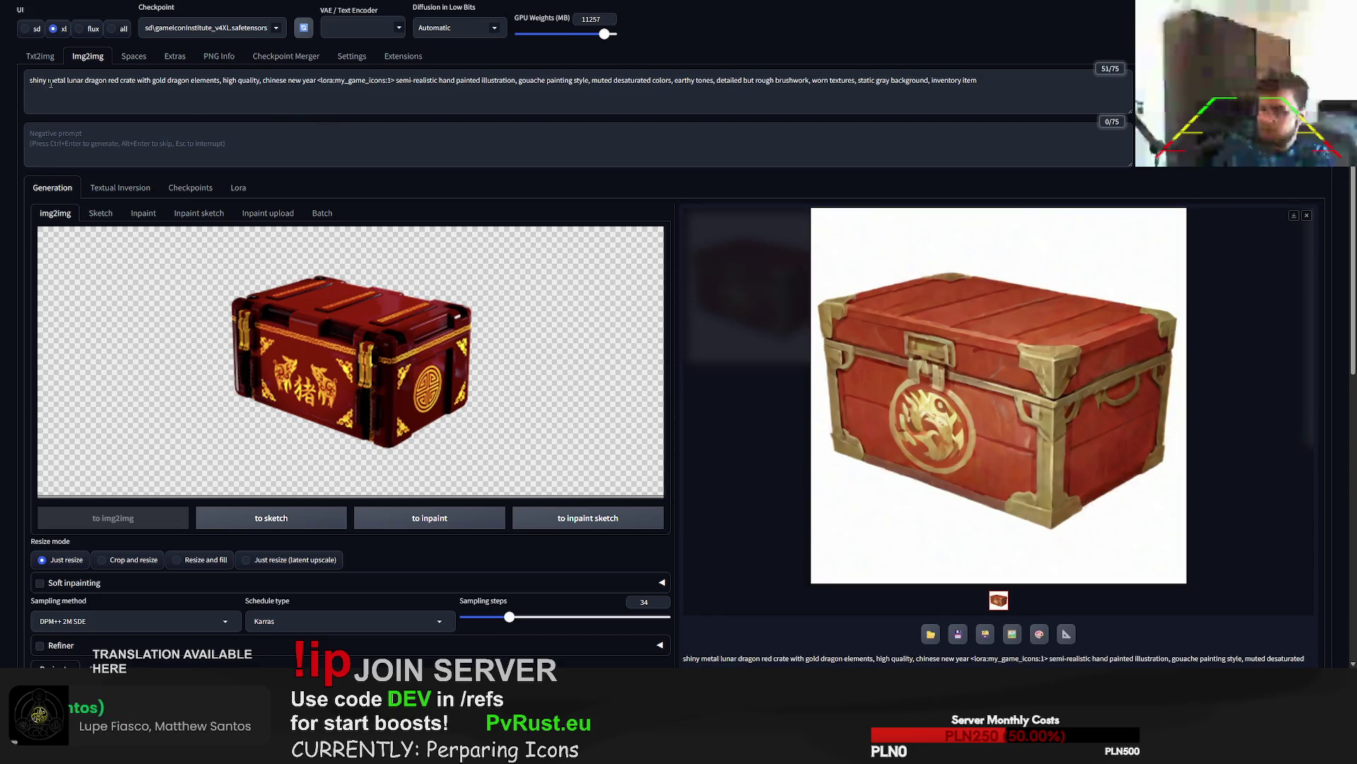
# - Describe the dragon crate as 'vibrant' red instead of 'bright' and generate more crates
pyautogui.click(111, 82)
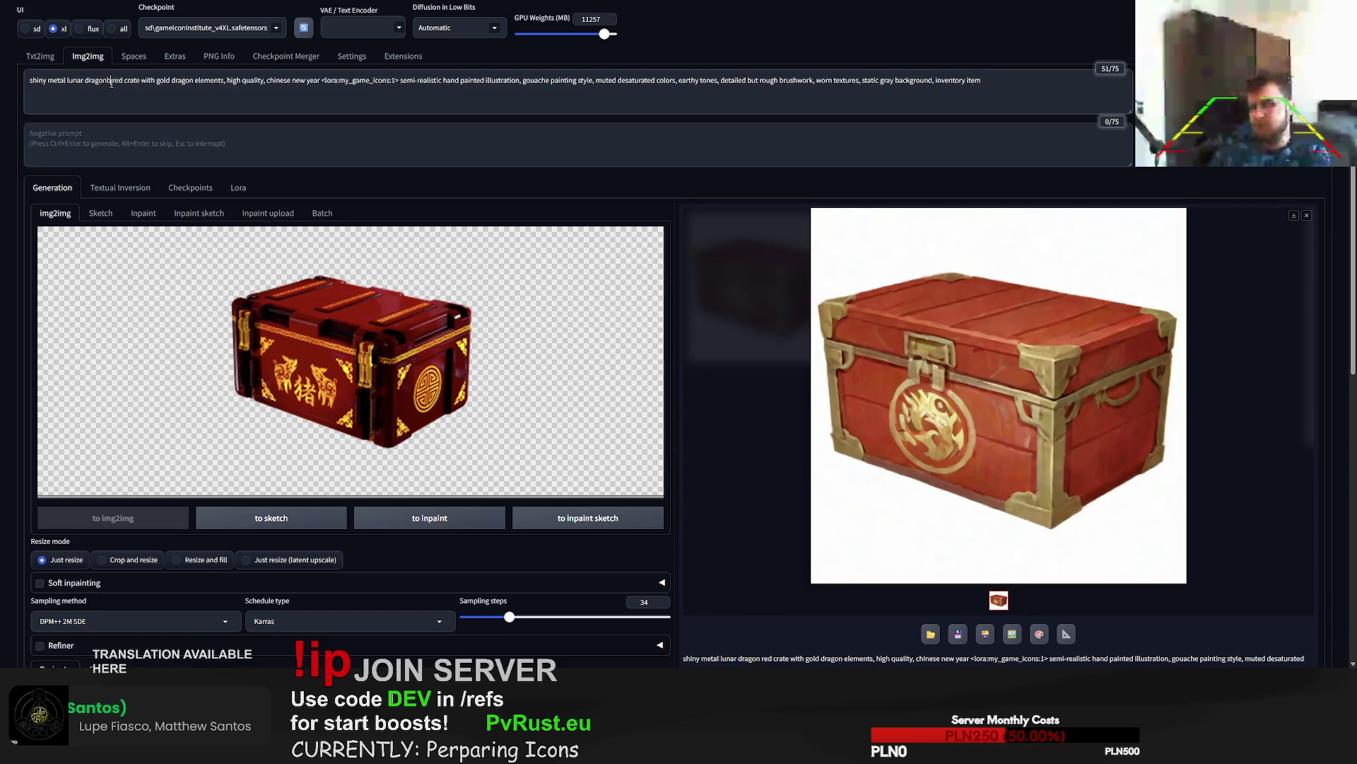
pyautogui.write('bright')
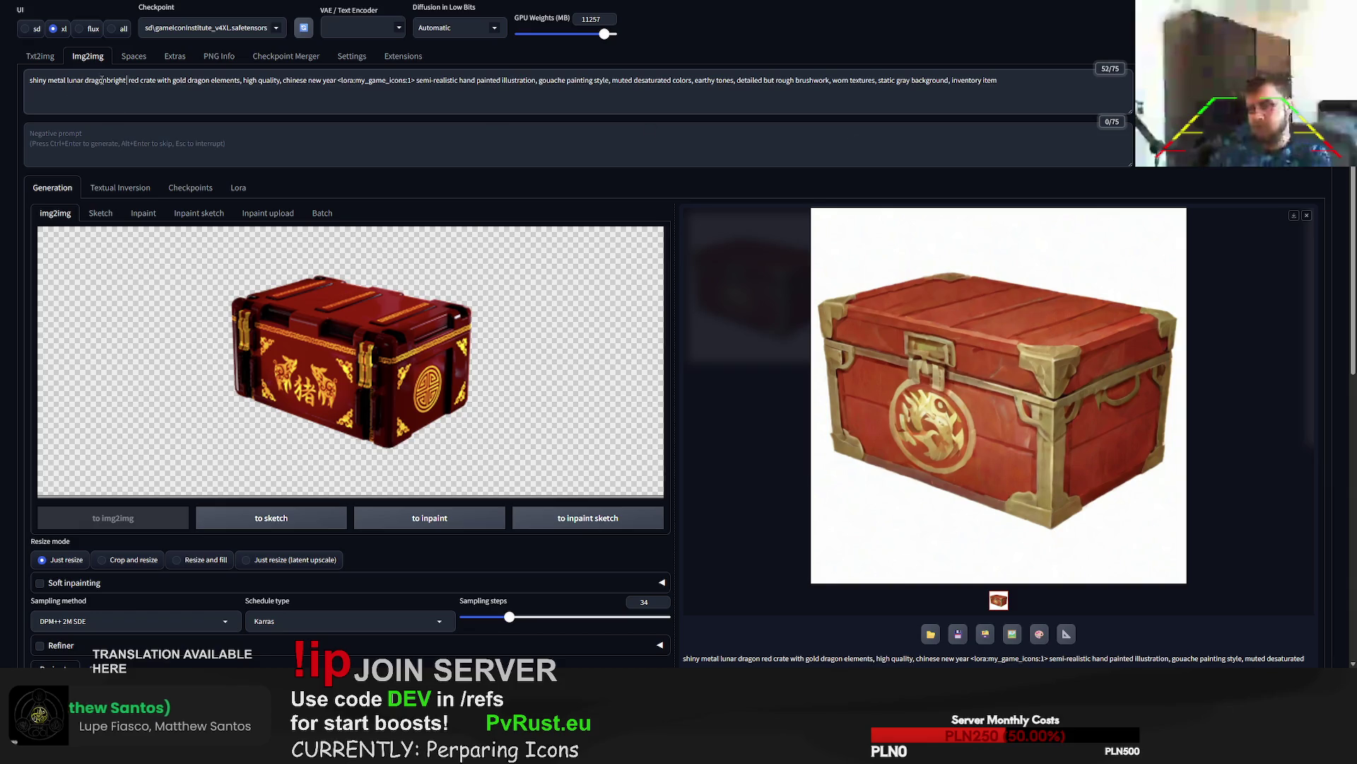
pyautogui.hotkey('ctrl', 'Return')
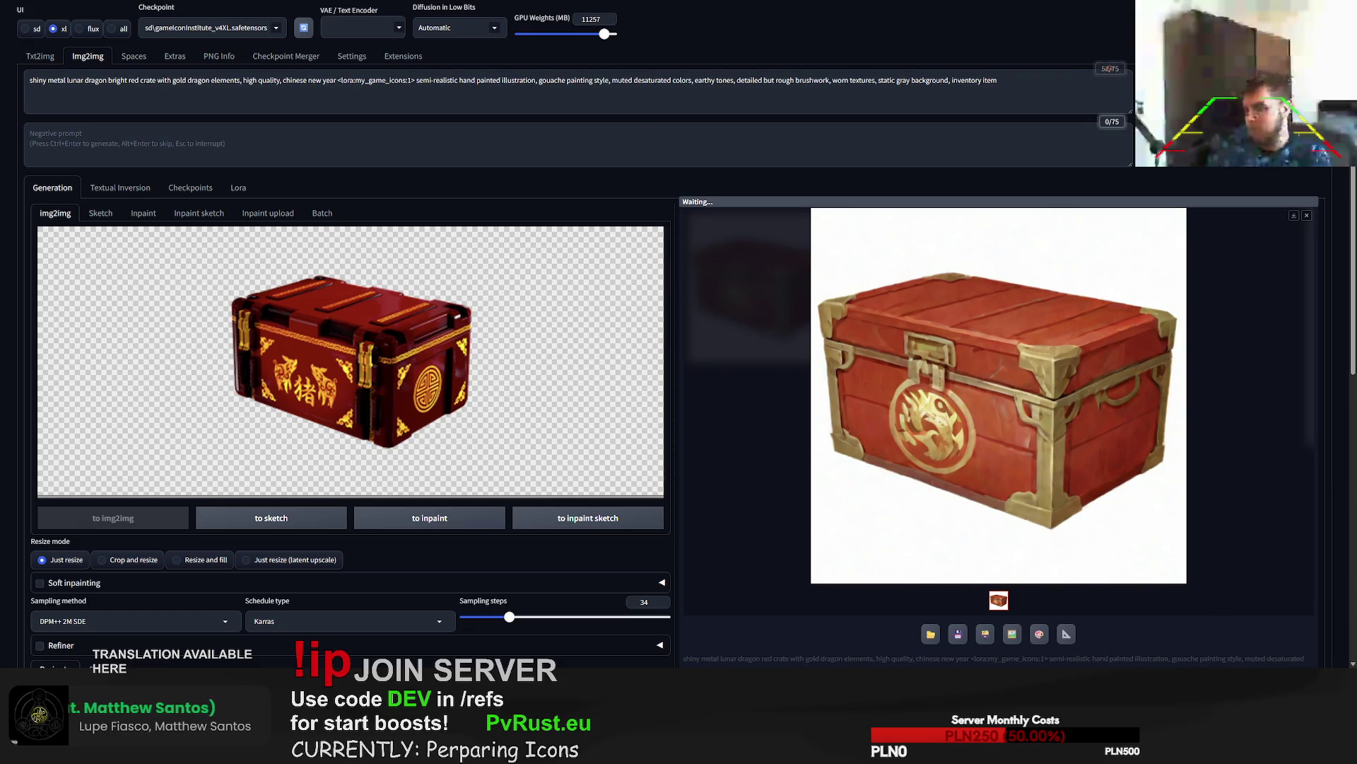
pyautogui.doubleClick(118, 80)
pyautogui.write('vibrant')
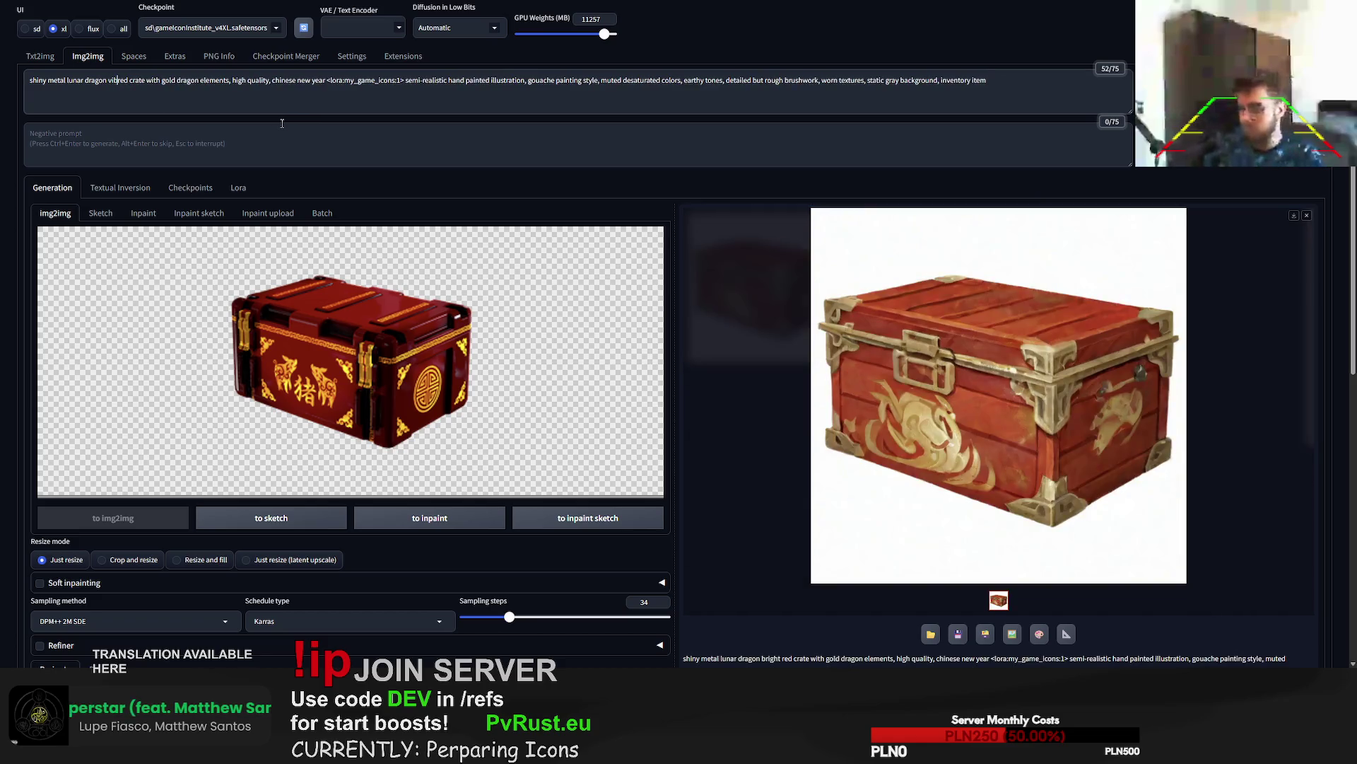
pyautogui.hotkey('ctrl', 'Return')
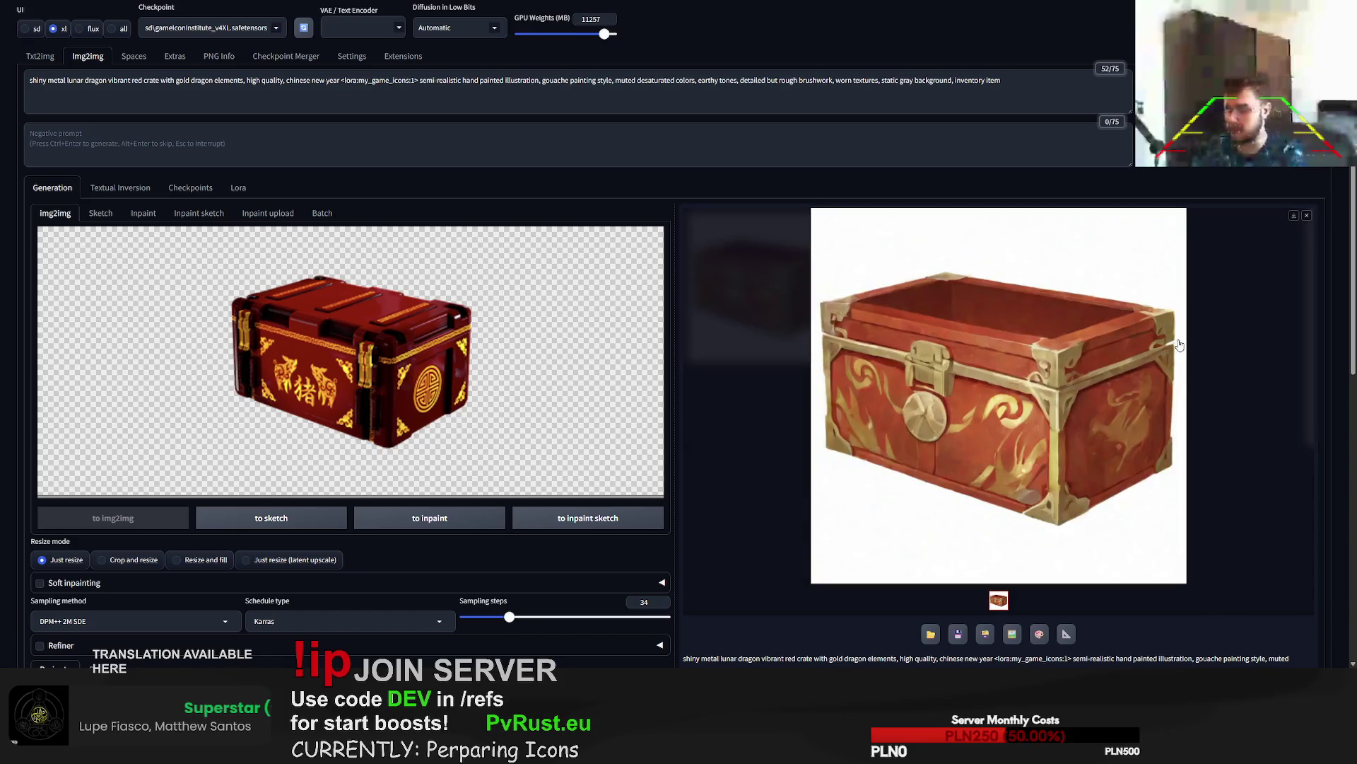
pyautogui.hotkey('ctrl', 'Return')
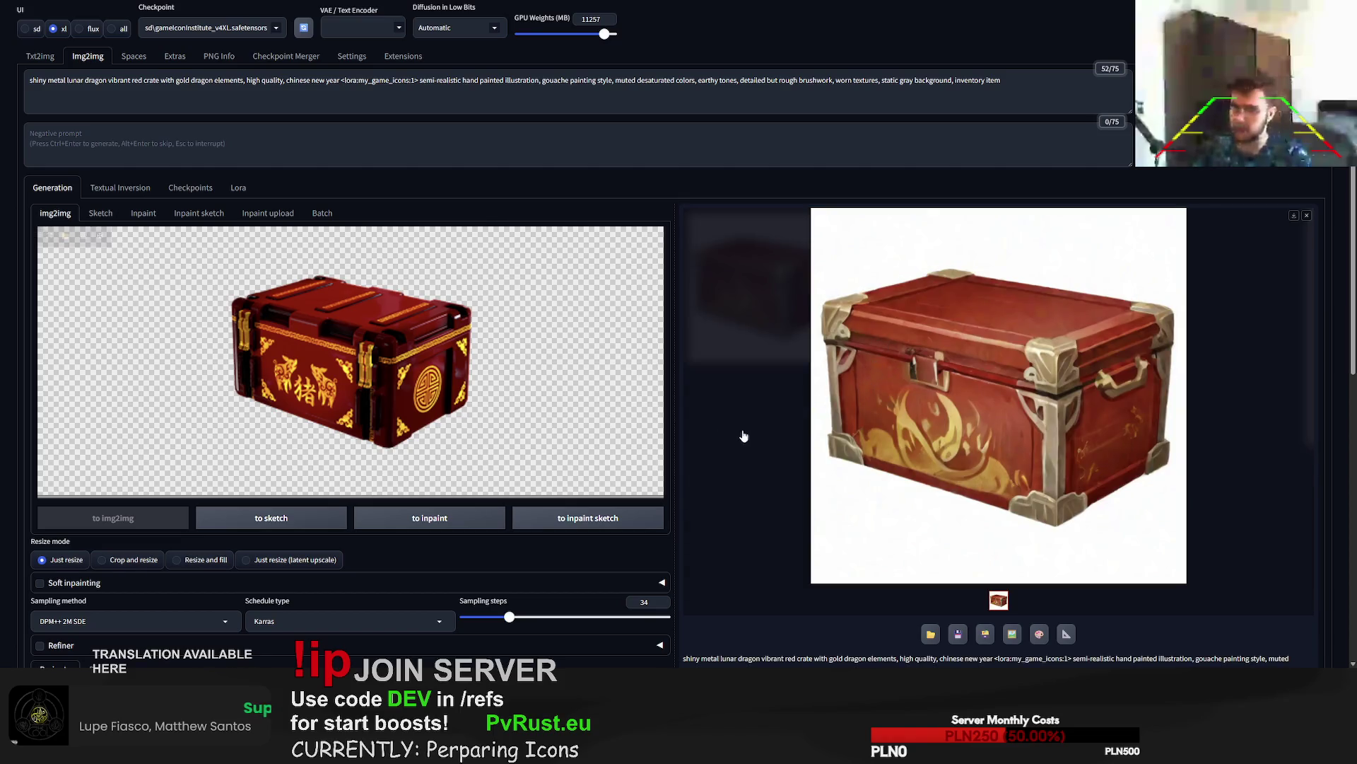
pyautogui.scroll(-3, 743, 433)
pyautogui.doubleClick(944, 476)
pyautogui.hotkey('ctrl', 'c')
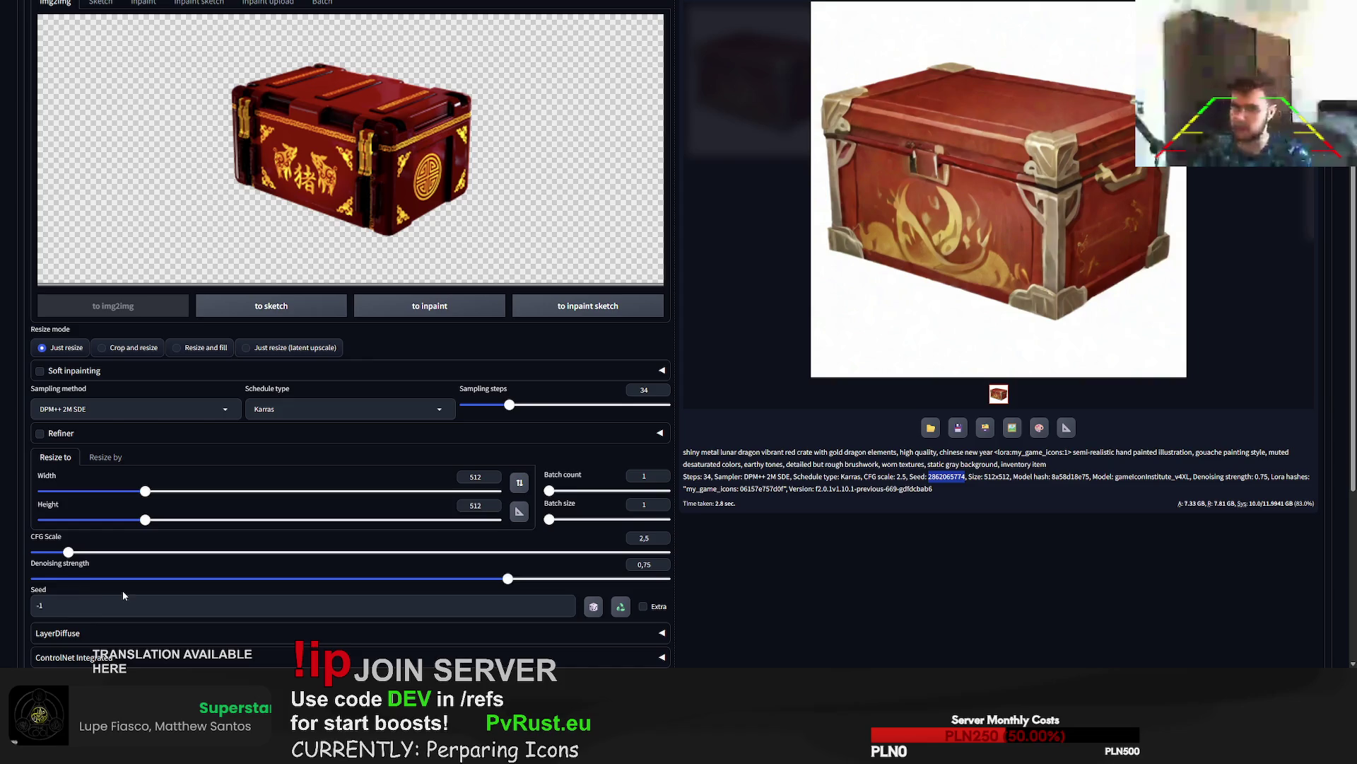
pyautogui.click(123, 595)
pyautogui.hotkey('ctrl', 'a')
pyautogui.hotkey('ctrl', 'v')
pyautogui.moveTo(509, 404); pyautogui.dragTo(598, 407)
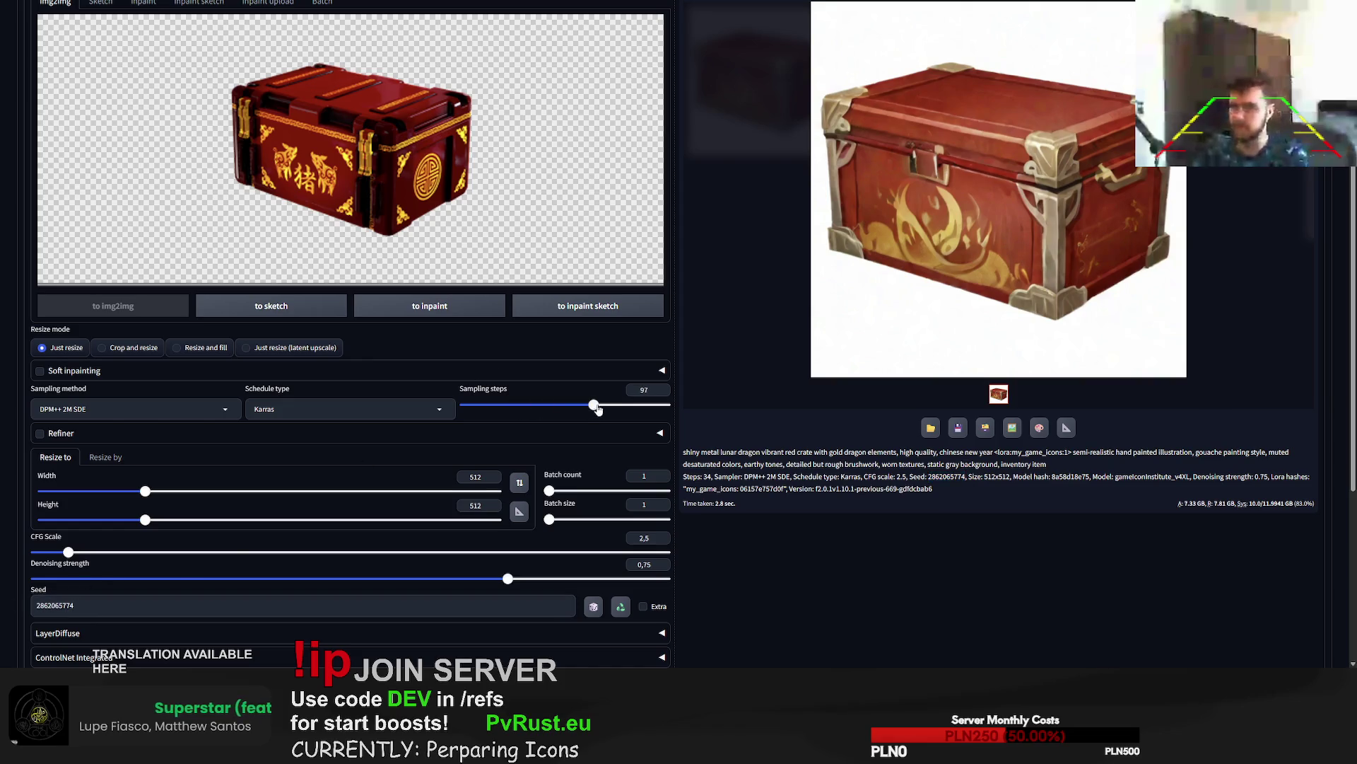
pyautogui.scroll(3, 598, 409)
pyautogui.hotkey('ctrl', 'Return')
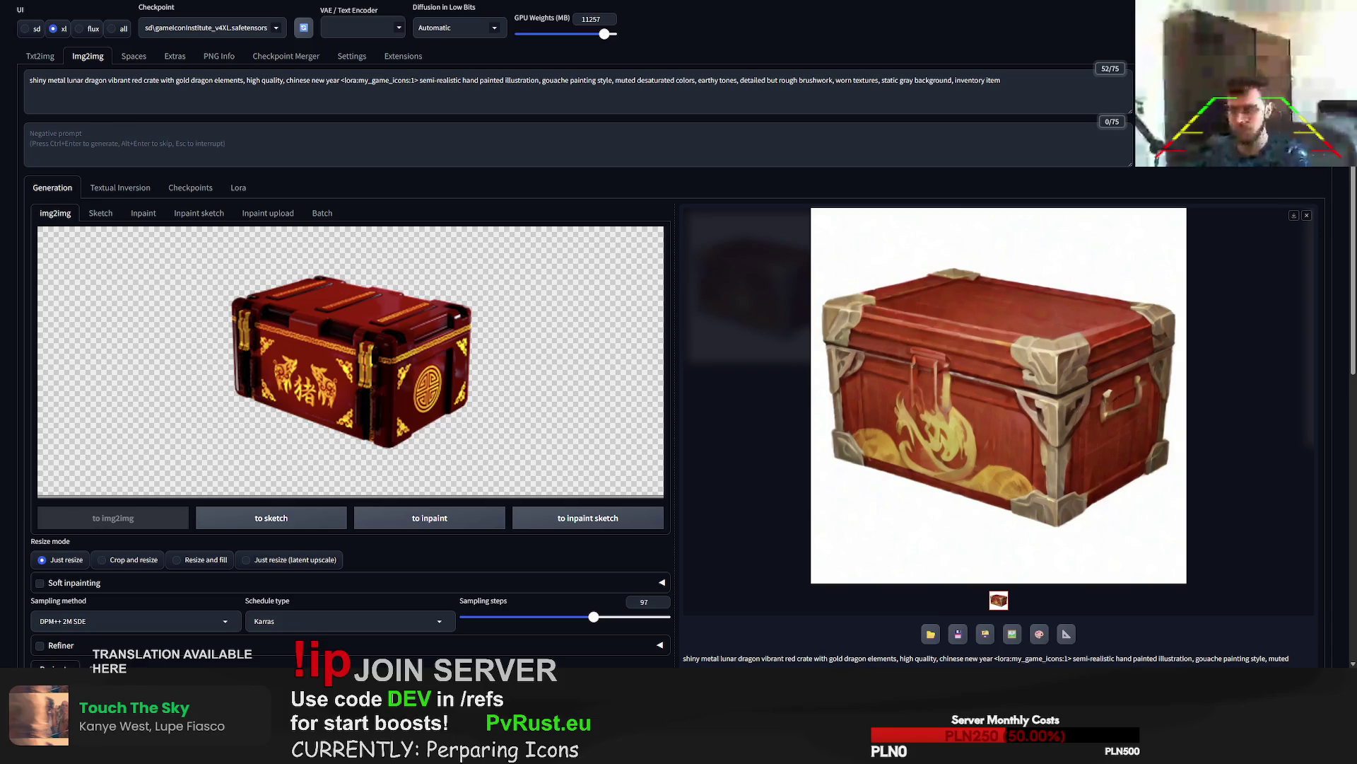
# - Load the pixel-art totem and change the prompt to 'golden totem with emeralds in eyes'
pyautogui.hotkey('ctrl', 'v')
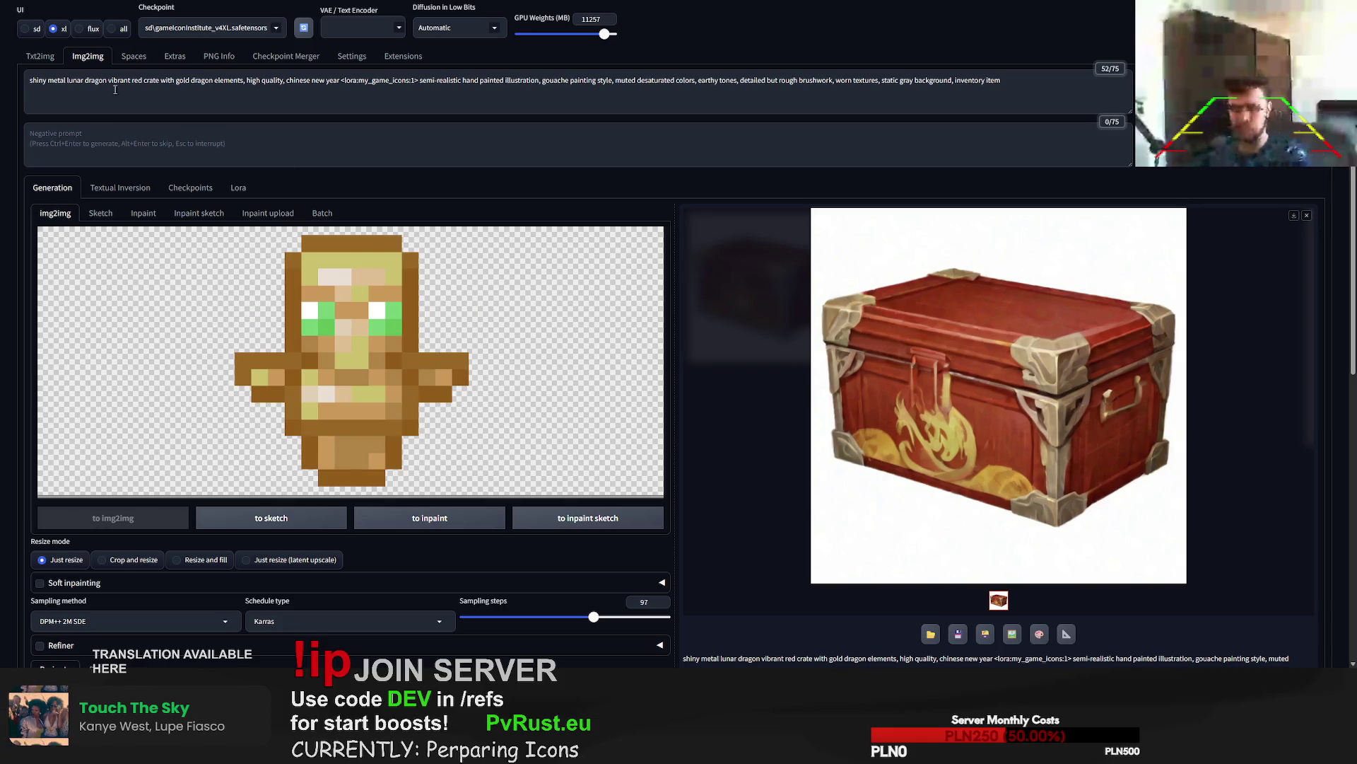
pyautogui.moveTo(340, 80); pyautogui.dragTo(39, 92)
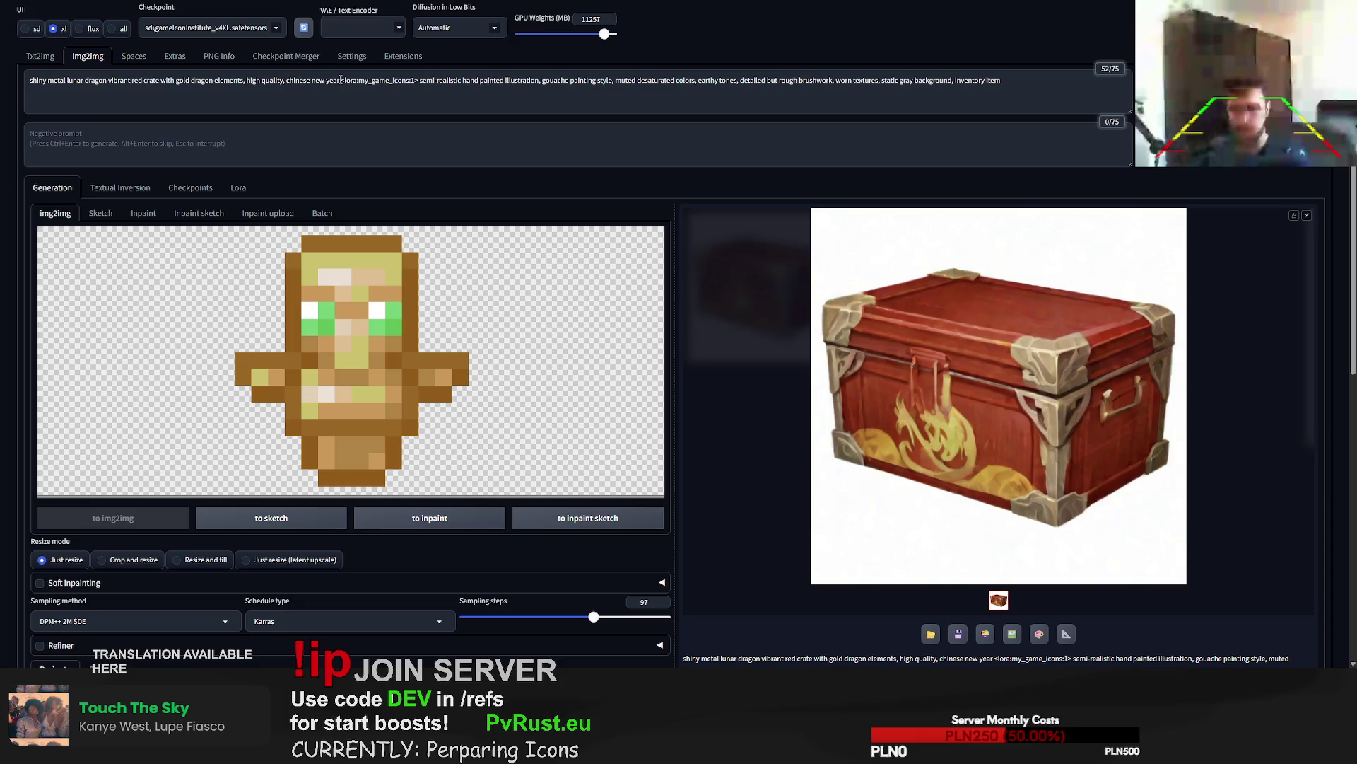
pyautogui.write('g')
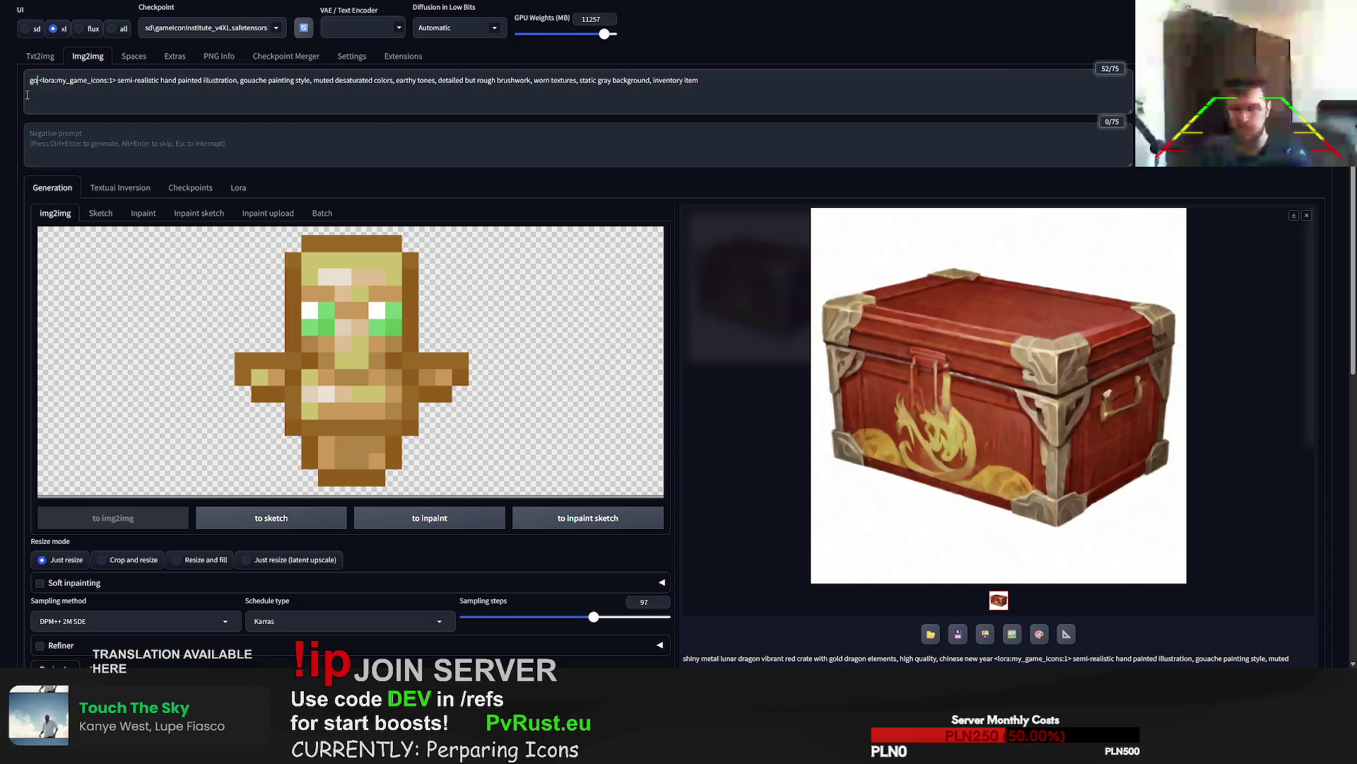
pyautogui.write('olden totem with ')
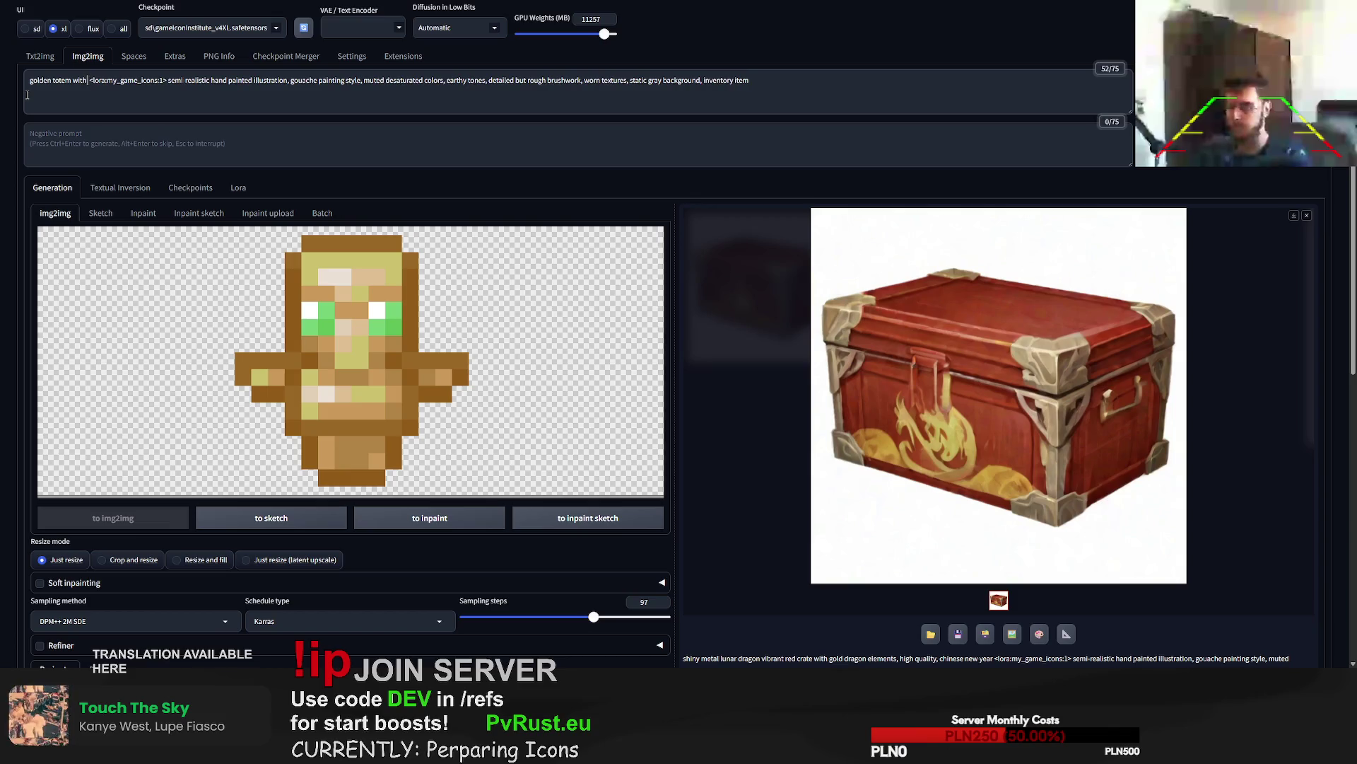
pyautogui.write('emeralds in ey')
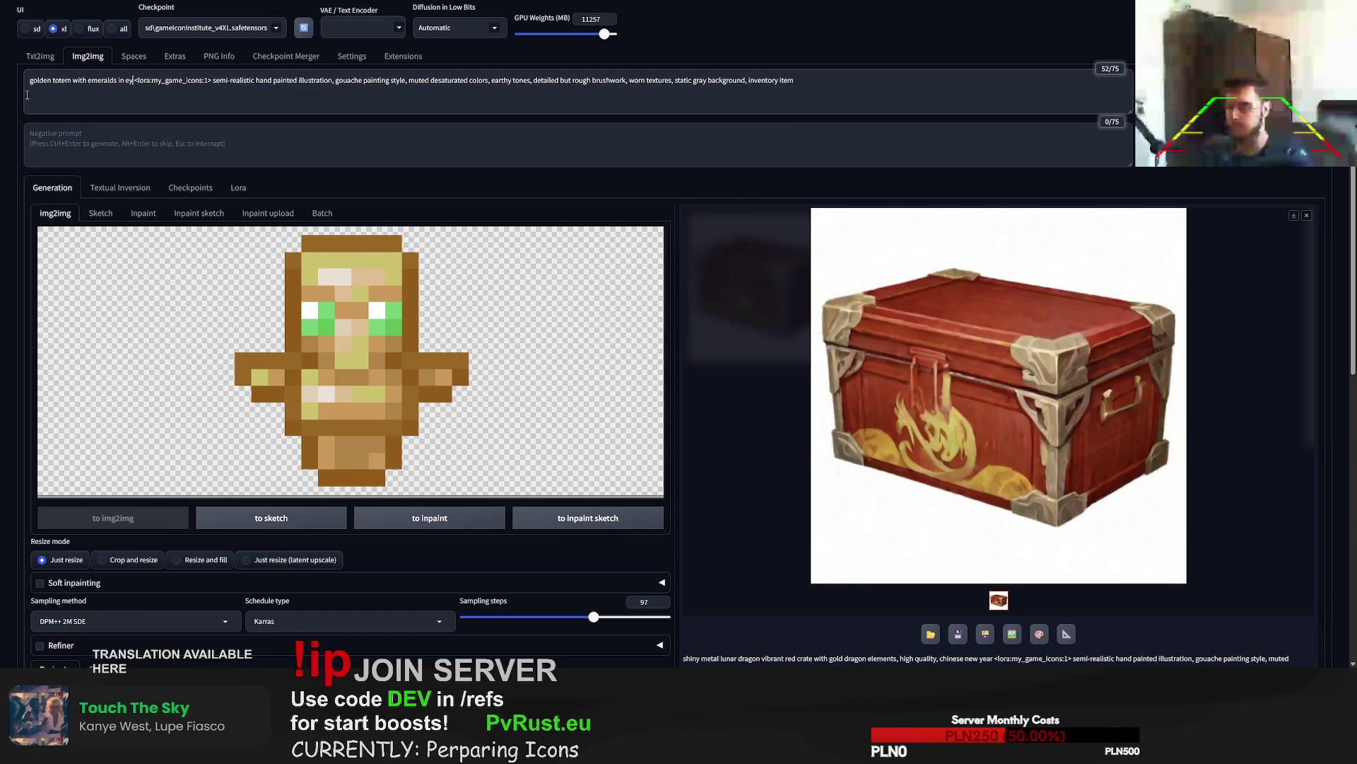
pyautogui.write('es')
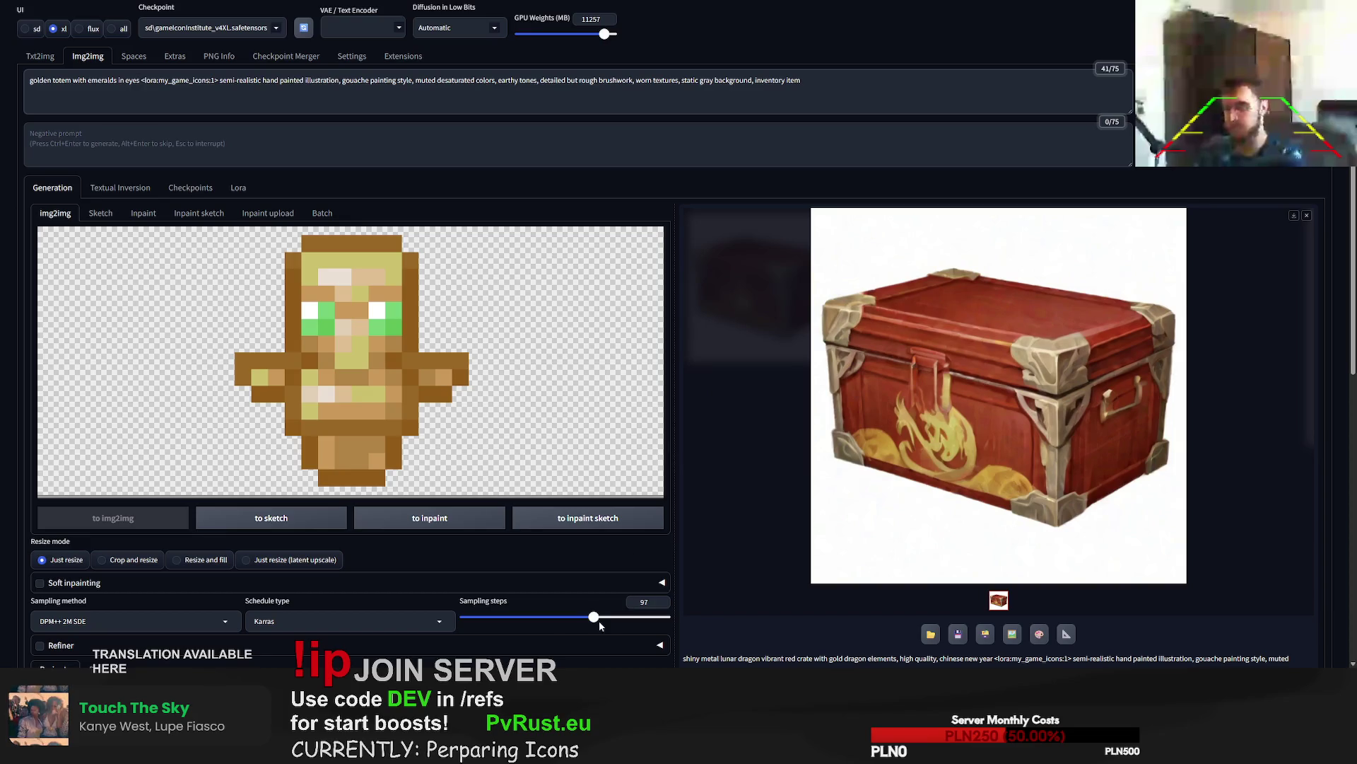
# - Set sampling steps to 23, randomize the seed, and generate three totem renders
pyautogui.moveTo(599, 625); pyautogui.dragTo(495, 621)
pyautogui.scroll(-3, 559, 514)
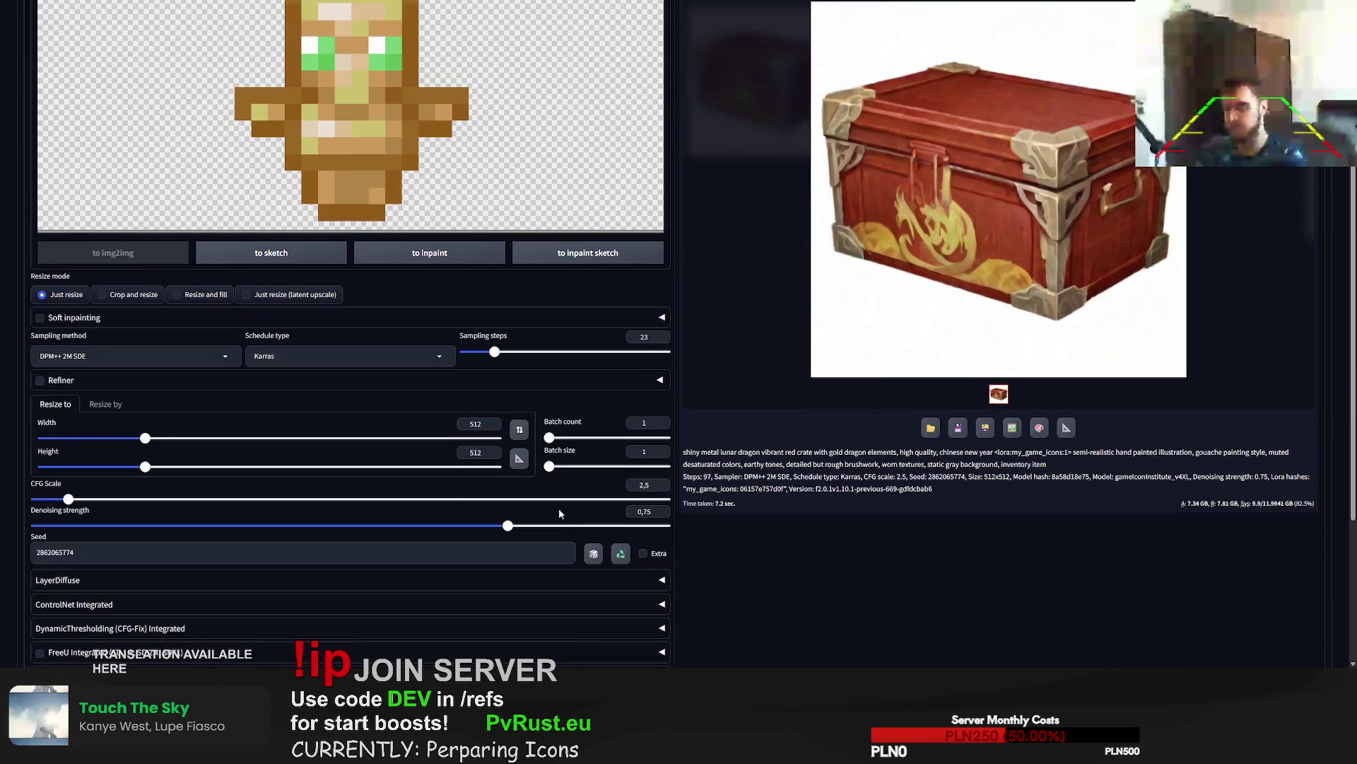
pyautogui.click(593, 553)
pyautogui.scroll(4, 590, 495)
pyautogui.hotkey('ctrl', 'Return')
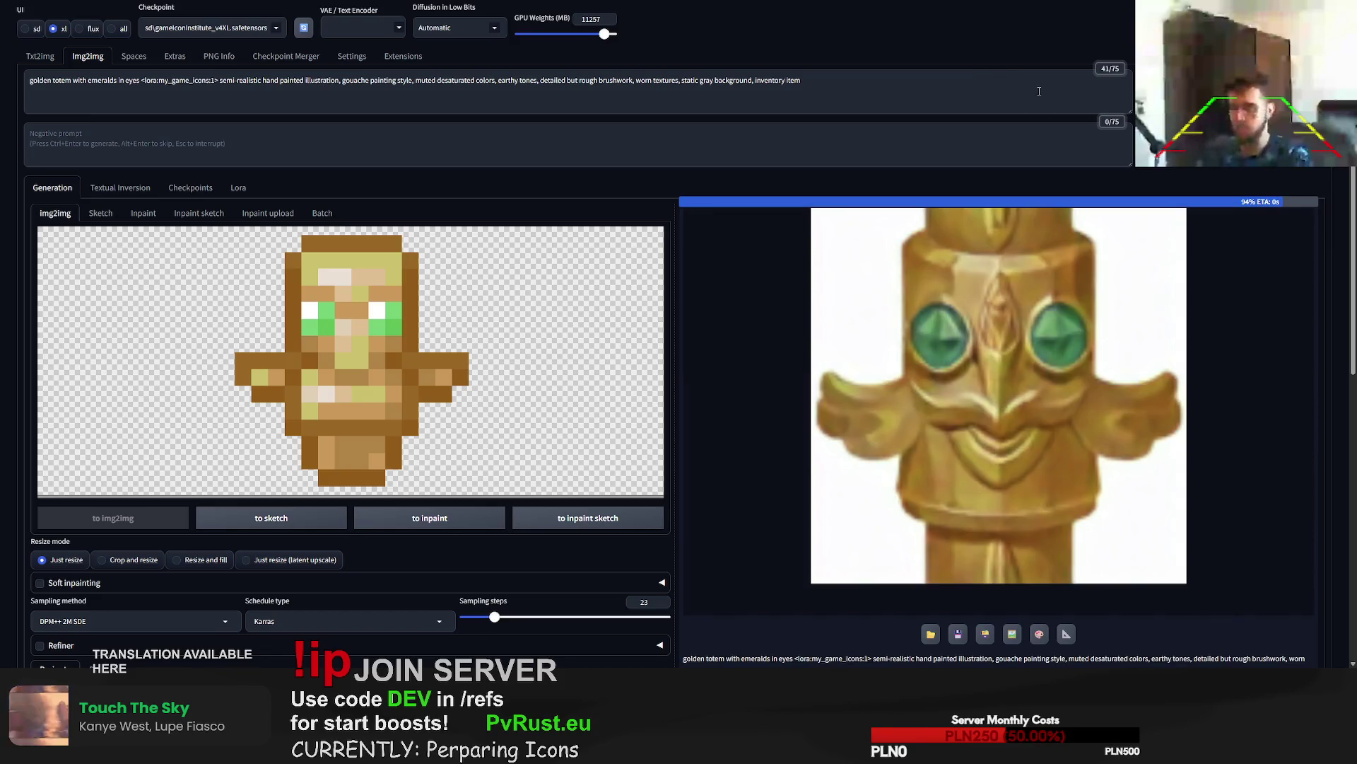
pyautogui.hotkey('ctrl', 'Return')
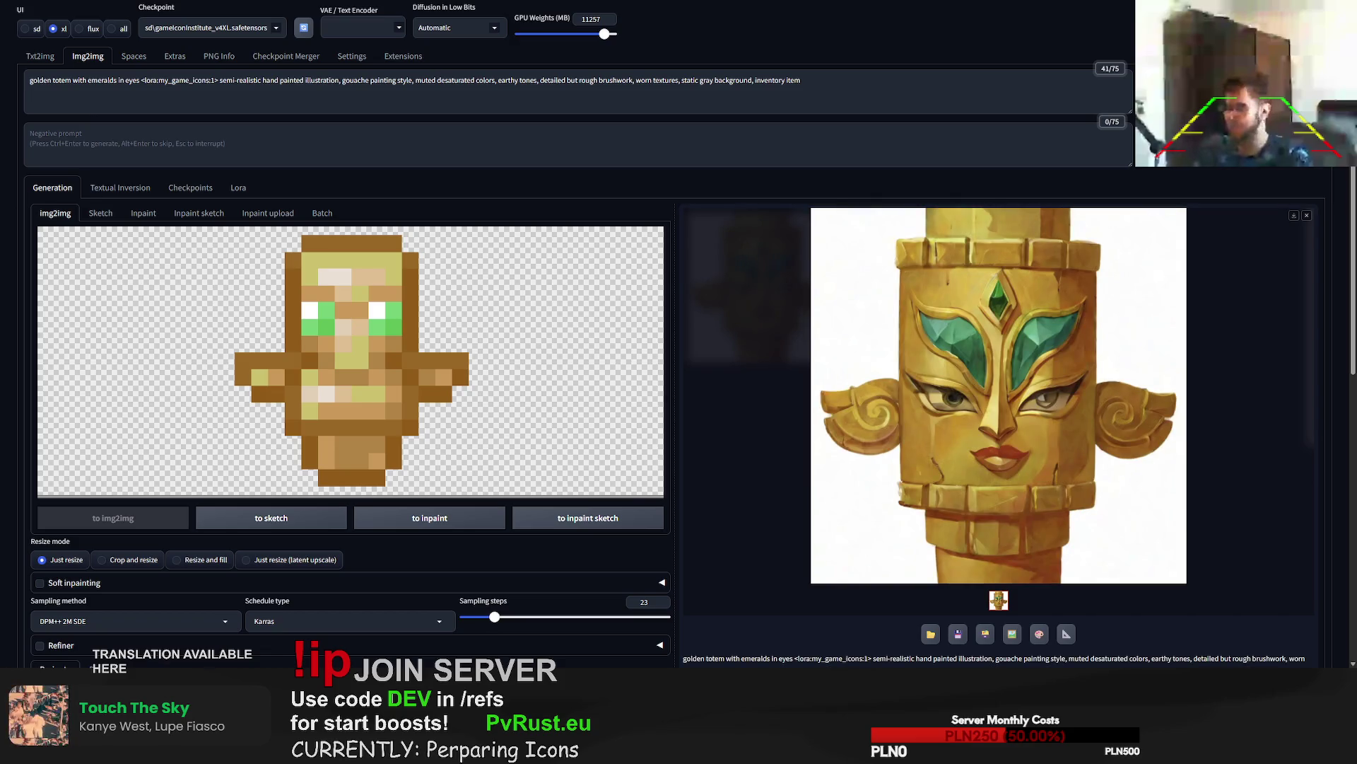
pyautogui.hotkey('ctrl', 'Return')
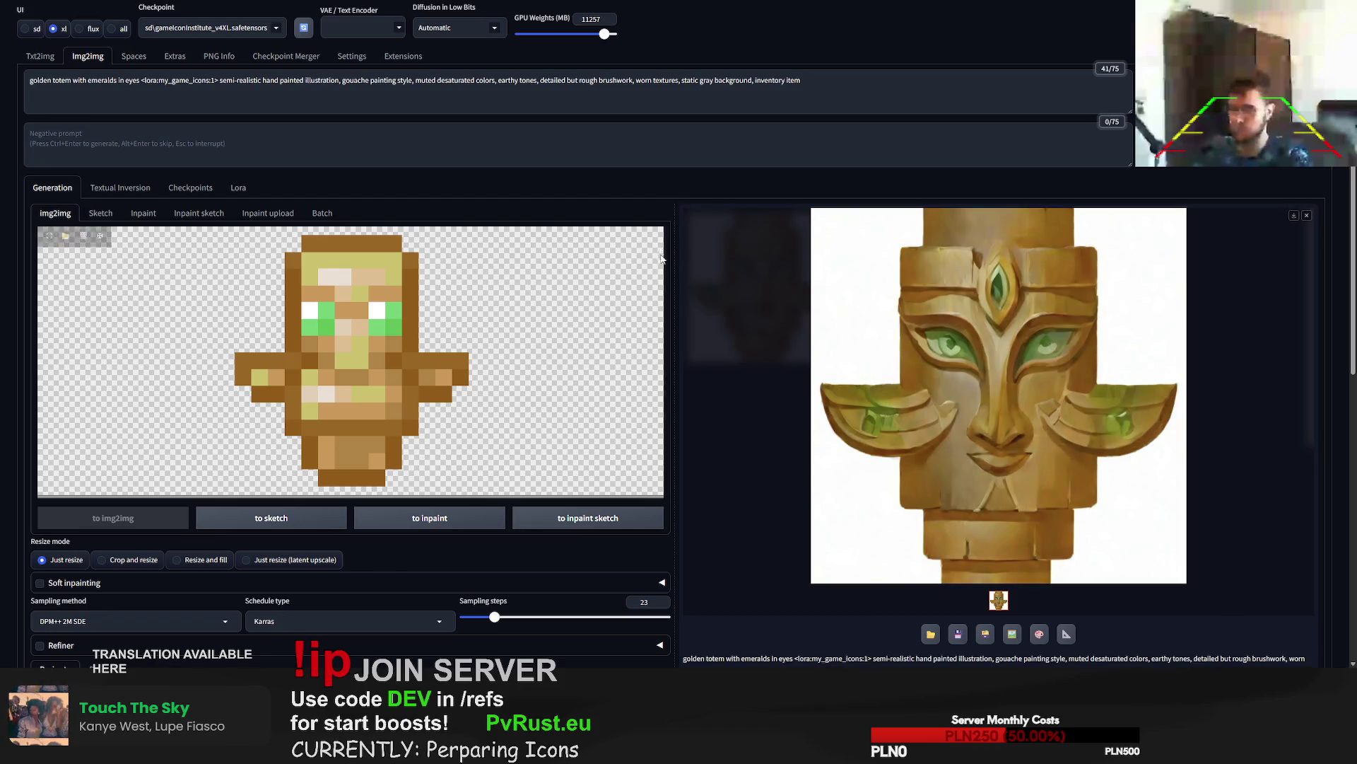
pyautogui.scroll(-2, 428, 373)
# - Review the generation settings and render another golden totem variation
pyautogui.scroll(-2, 419, 520)
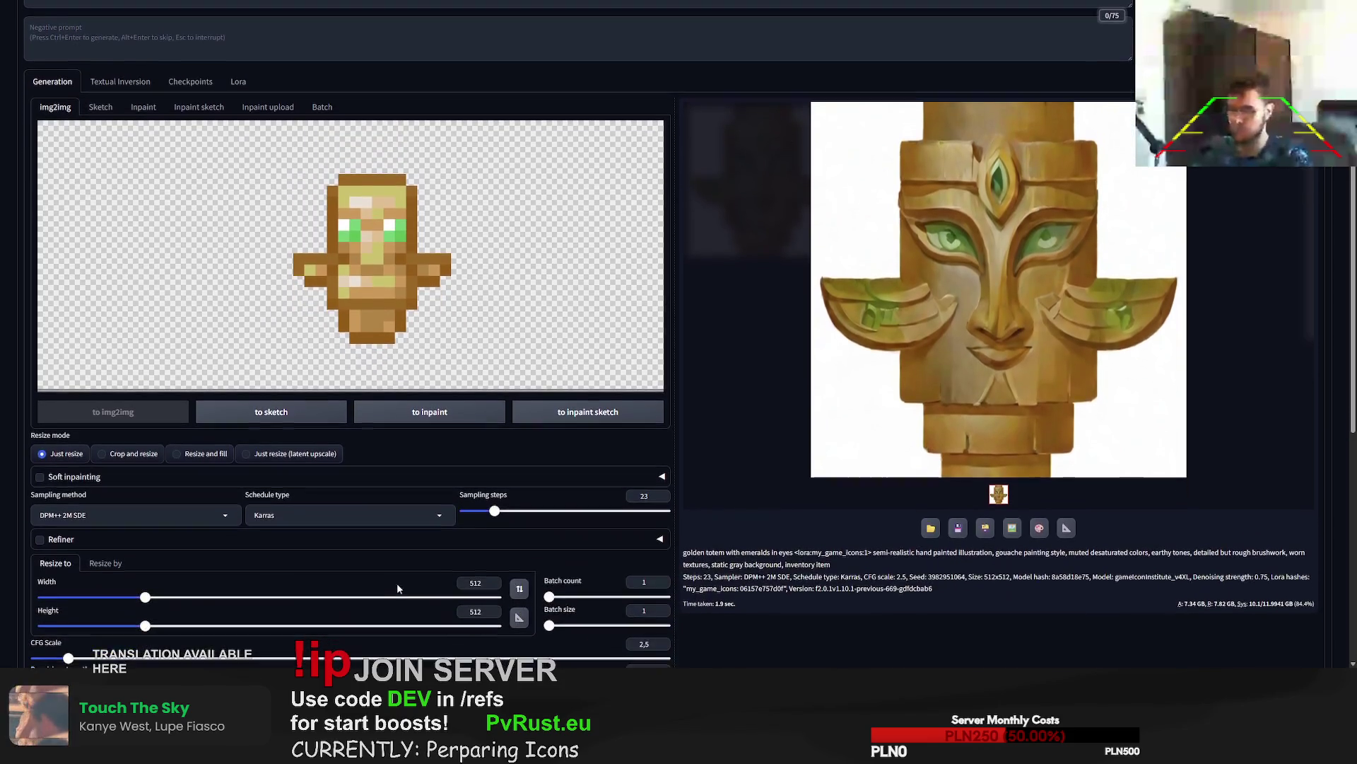
pyautogui.scroll(-1, 380, 566)
pyautogui.scroll(-2, 222, 491)
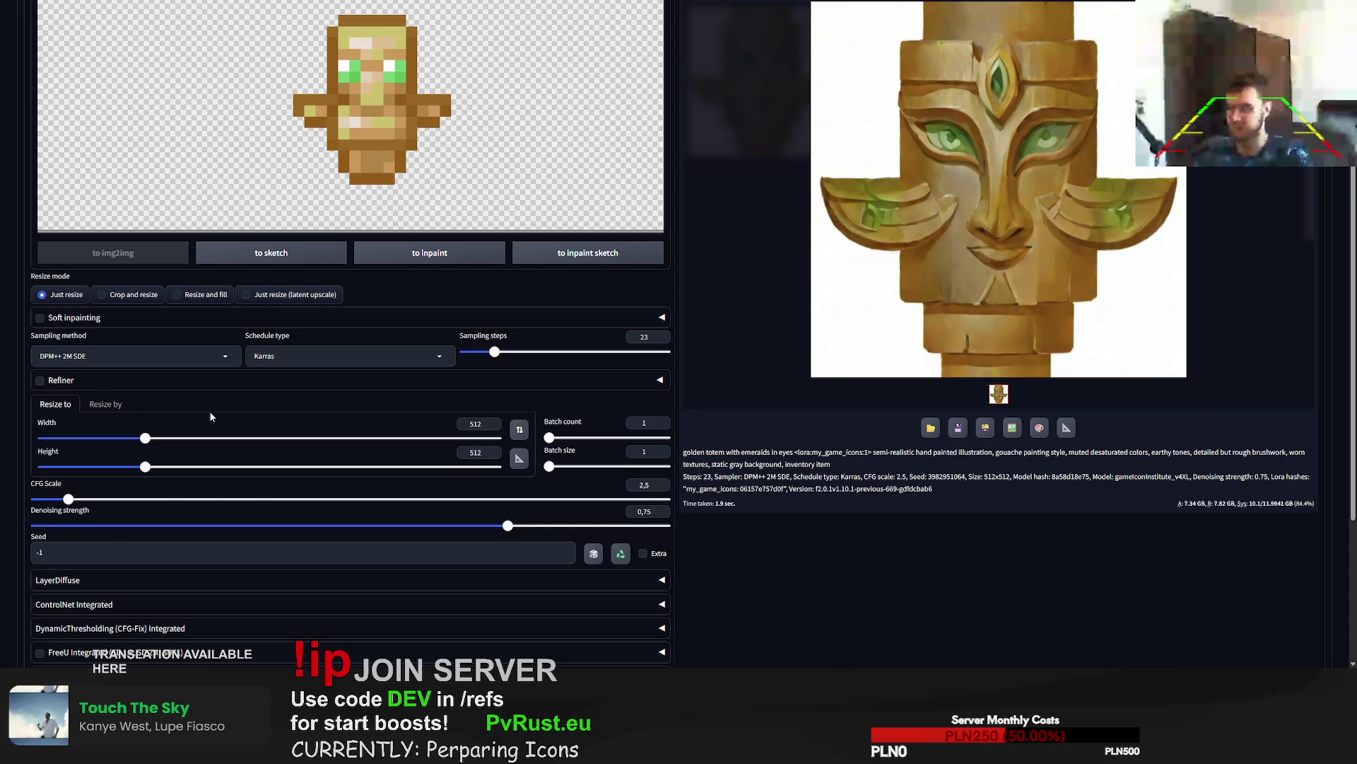
pyautogui.scroll(1, 212, 414)
pyautogui.scroll(1, 359, 218)
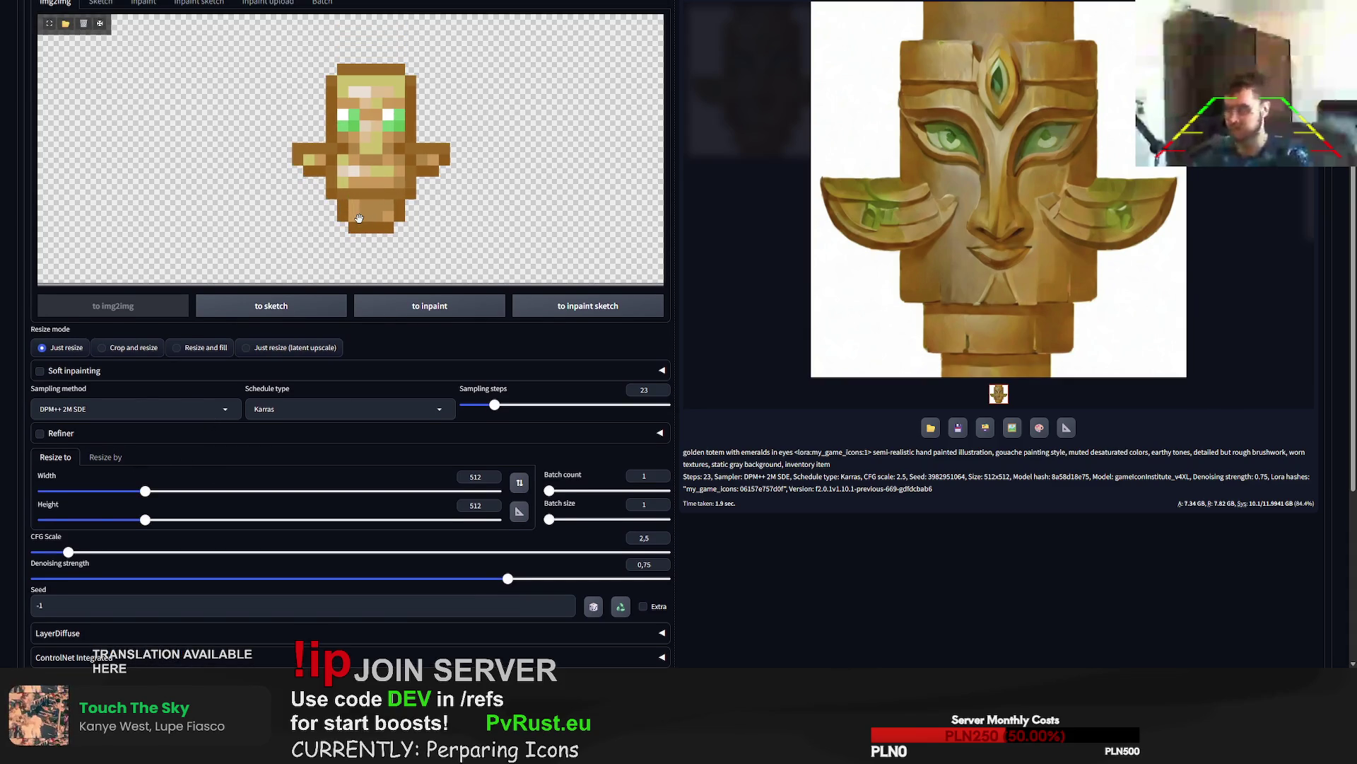
pyautogui.scroll(-1, 358, 212)
pyautogui.scroll(-1, 358, 212)
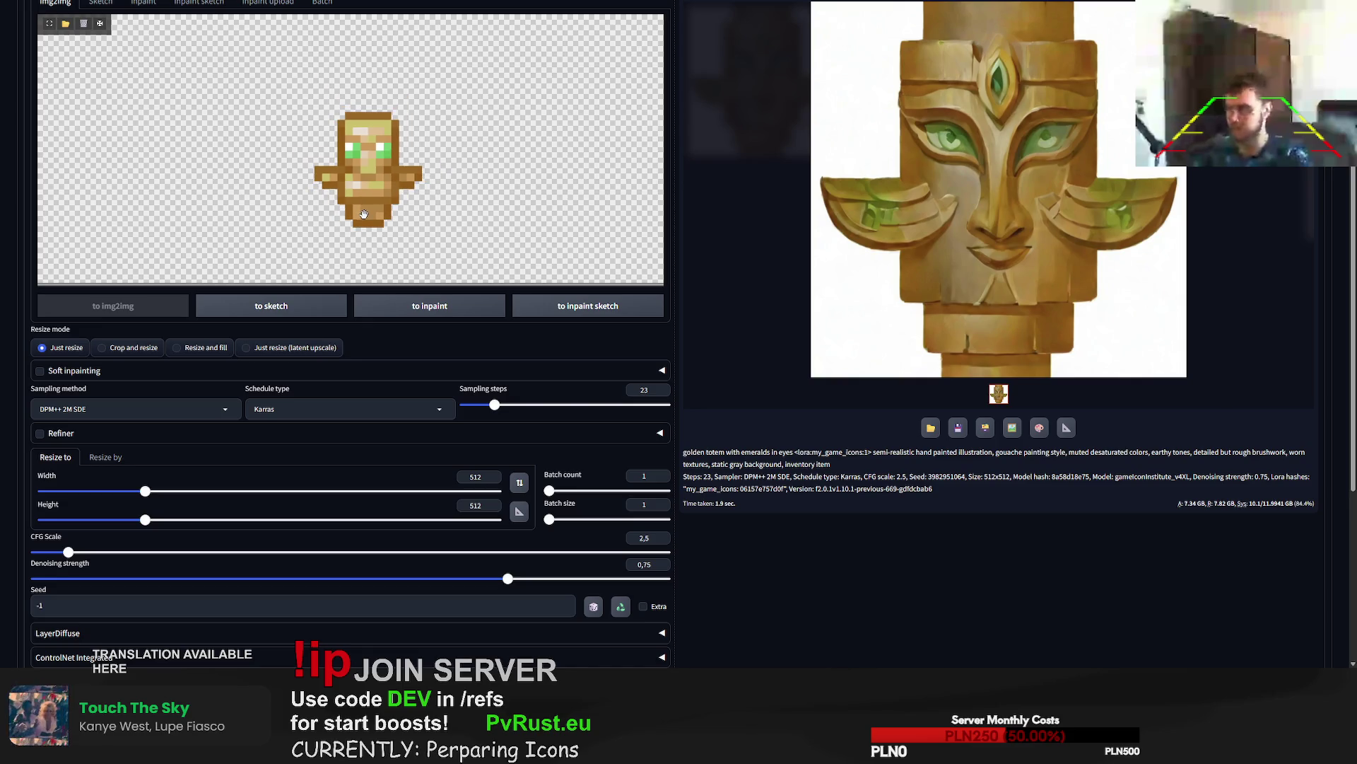
pyautogui.scroll(2, 566, 573)
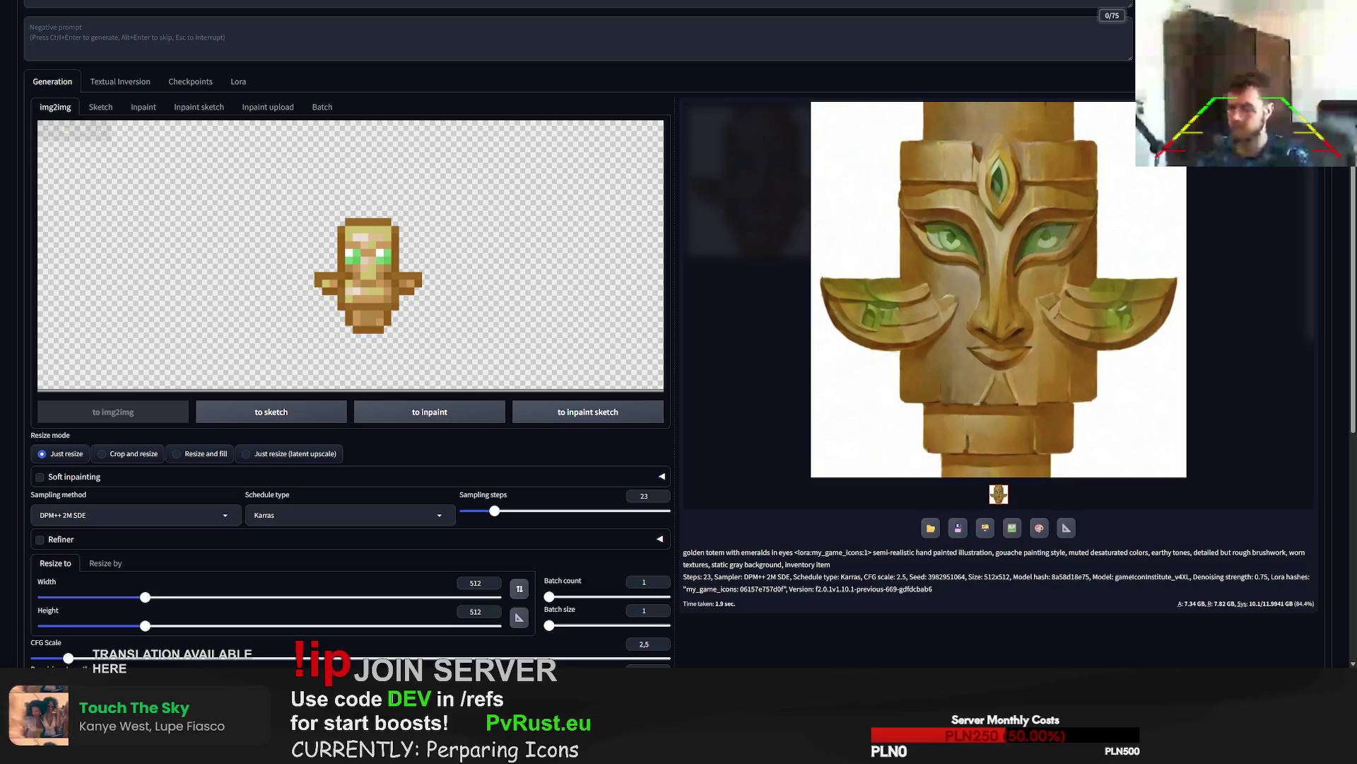
pyautogui.scroll(1, 504, 285)
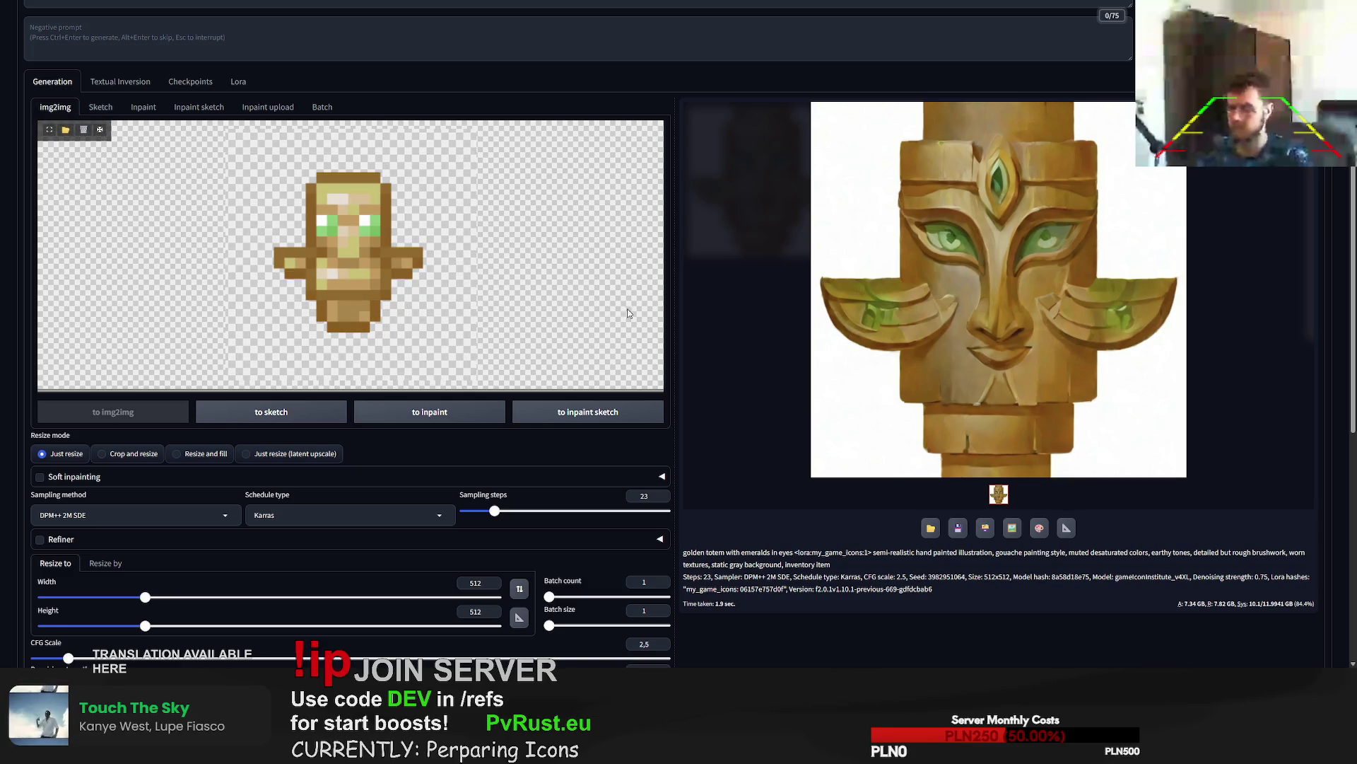
pyautogui.scroll(1, 678, 332)
pyautogui.hotkey('ctrl', 'Return')
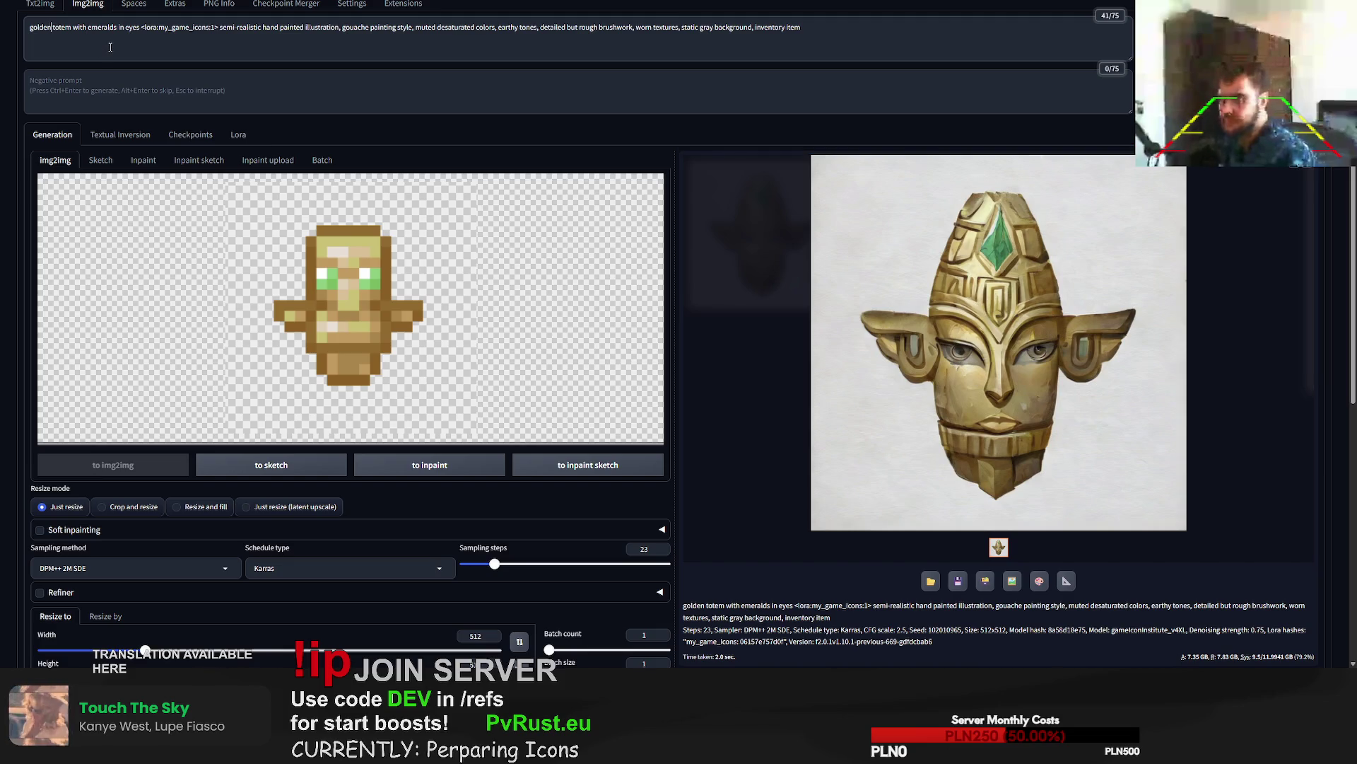
# - Try 'golden face' and 'emerald eyes' wording in the totem prompt and generate
pyautogui.write('face')
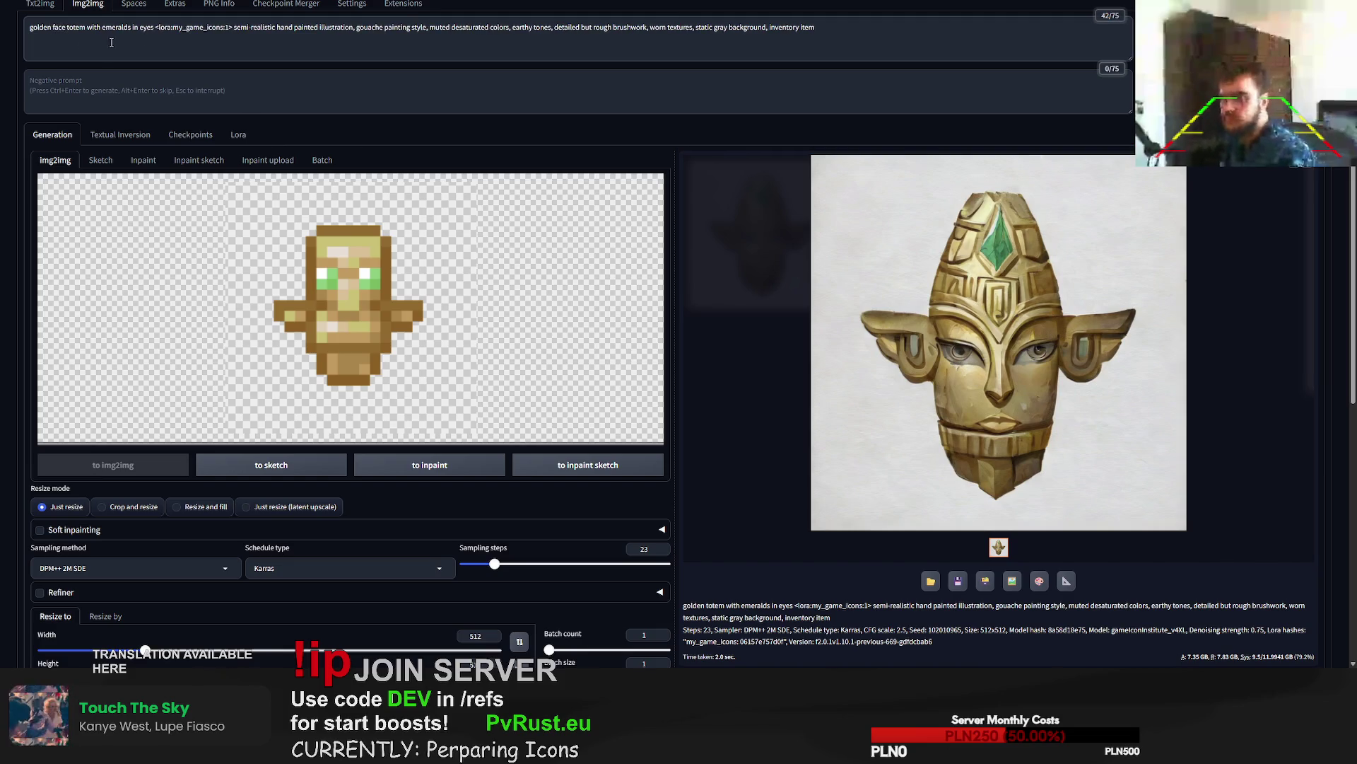
pyautogui.hotkey('ctrl', 'Return')
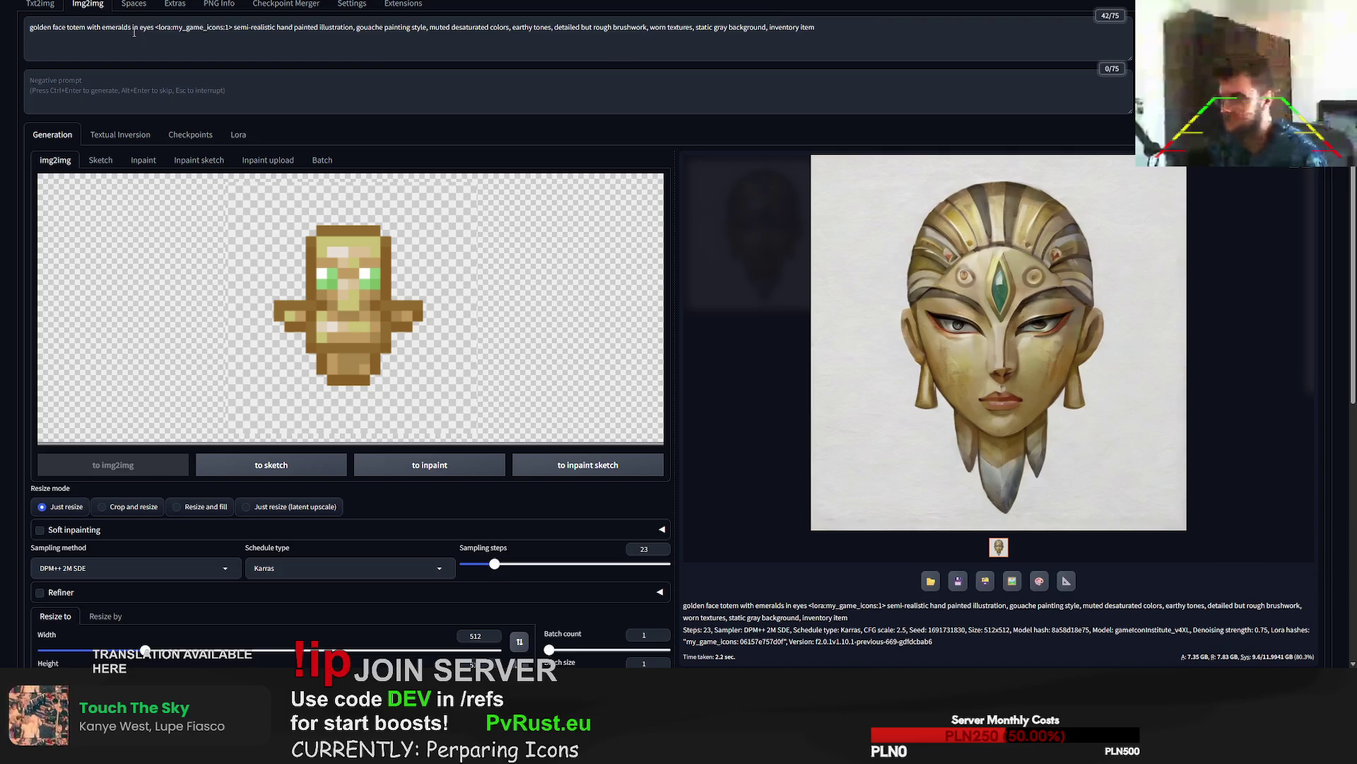
pyautogui.click(135, 32)
pyautogui.press('BackSpace')
pyautogui.press('BackSpace')
pyautogui.press('BackSpace')
pyautogui.hotkey('ctrl', 'Return')
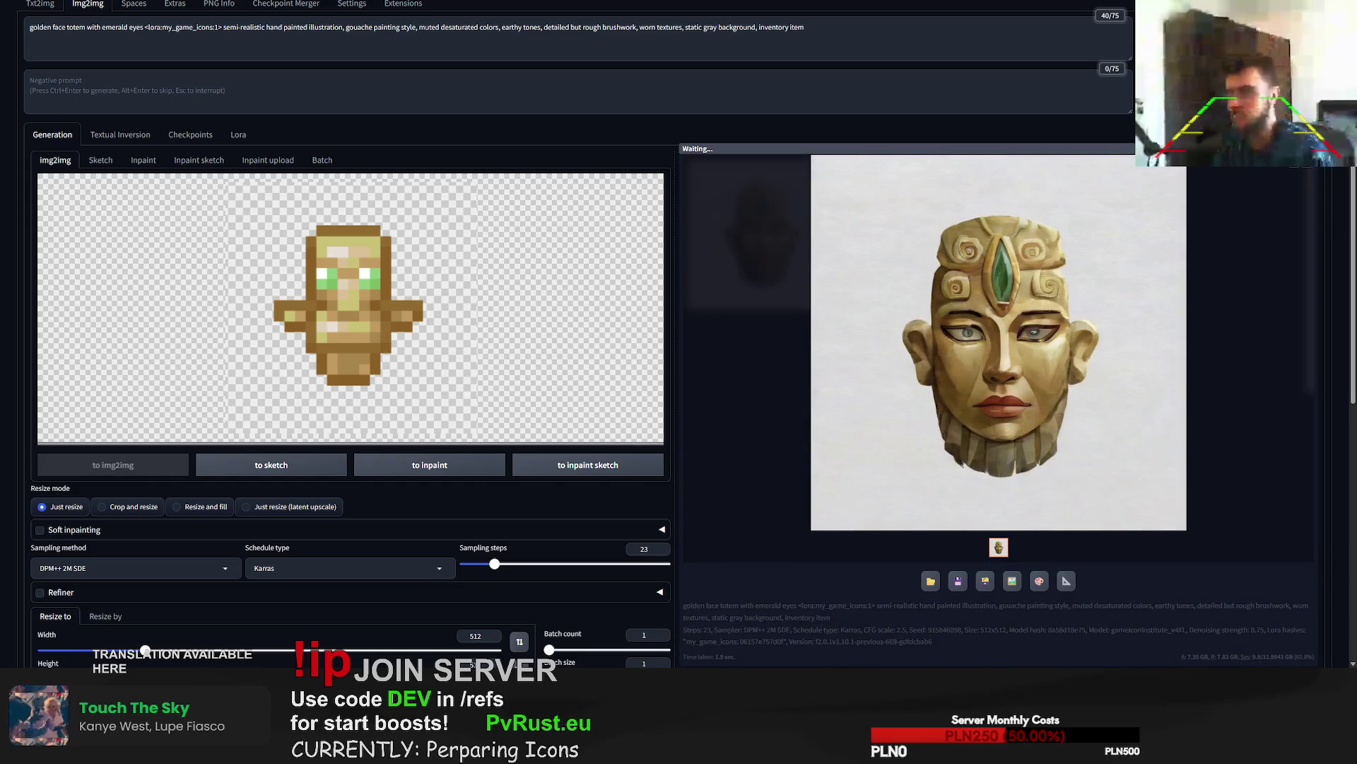
# - Restore 'golden totem' in the prompt and generate two more renders
pyautogui.click(65, 29)
pyautogui.press('BackSpace')
pyautogui.press('BackSpace')
pyautogui.press('BackSpace')
pyautogui.press('BackSpace')
pyautogui.press('BackSpace')
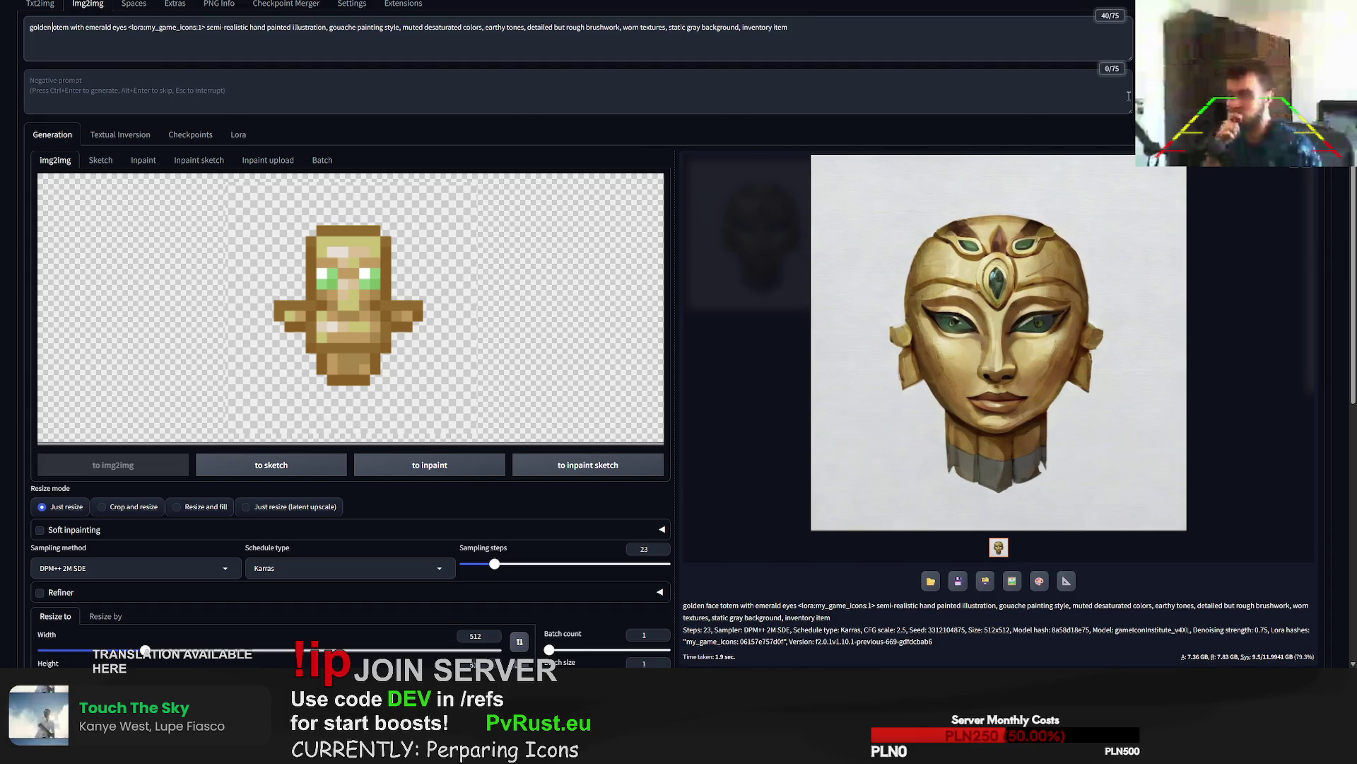
pyautogui.write('t')
pyautogui.hotkey('ctrl', 'Return')
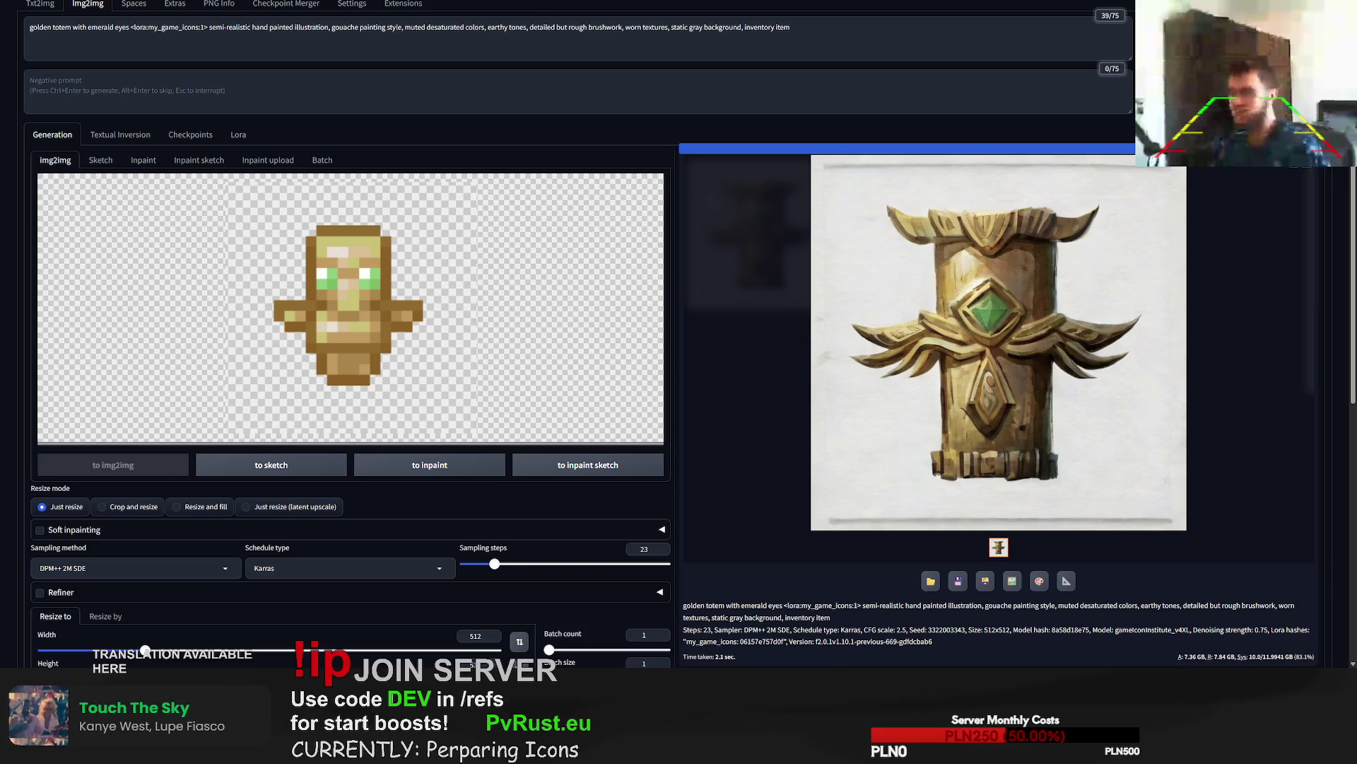
pyautogui.hotkey('ctrl', 'Return')
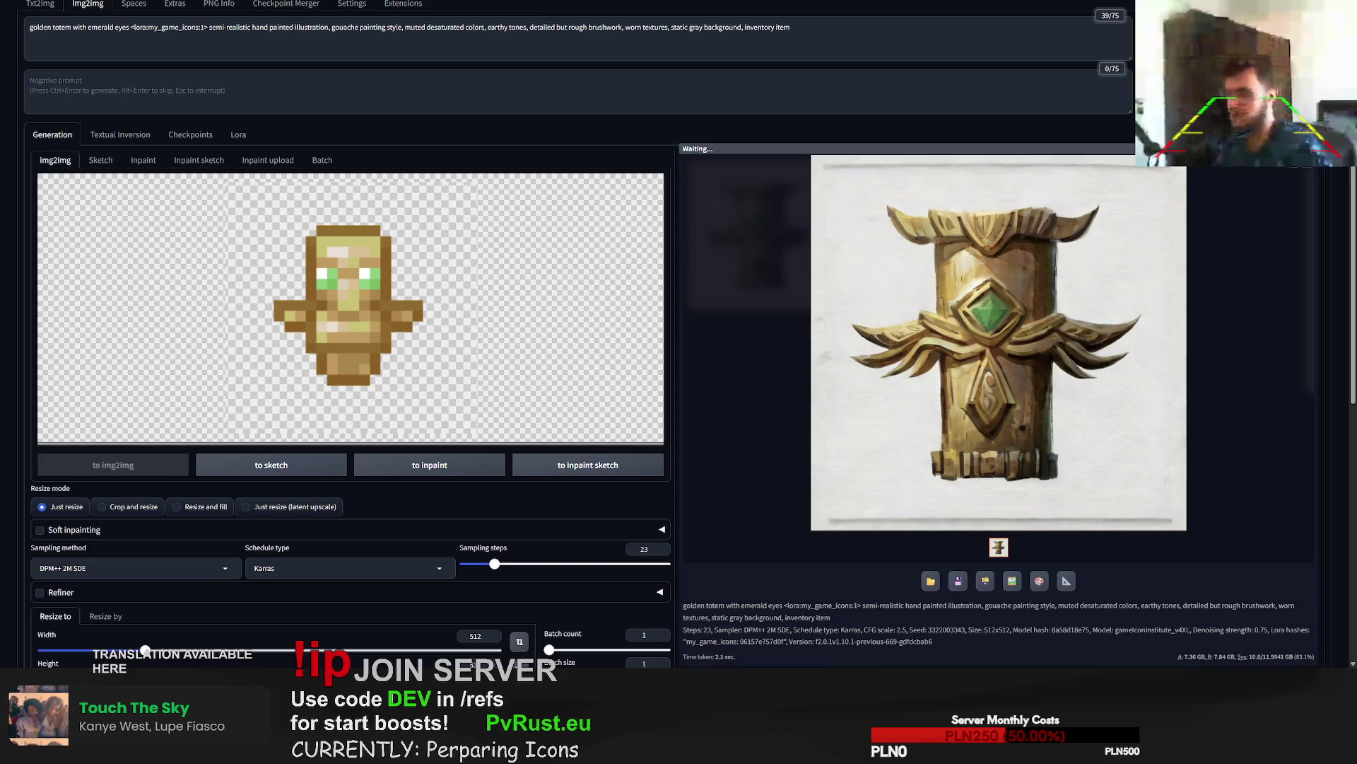
# - Change the prompt to 'two emerald eyes' and generate four totem variations
pyautogui.click(95, 27)
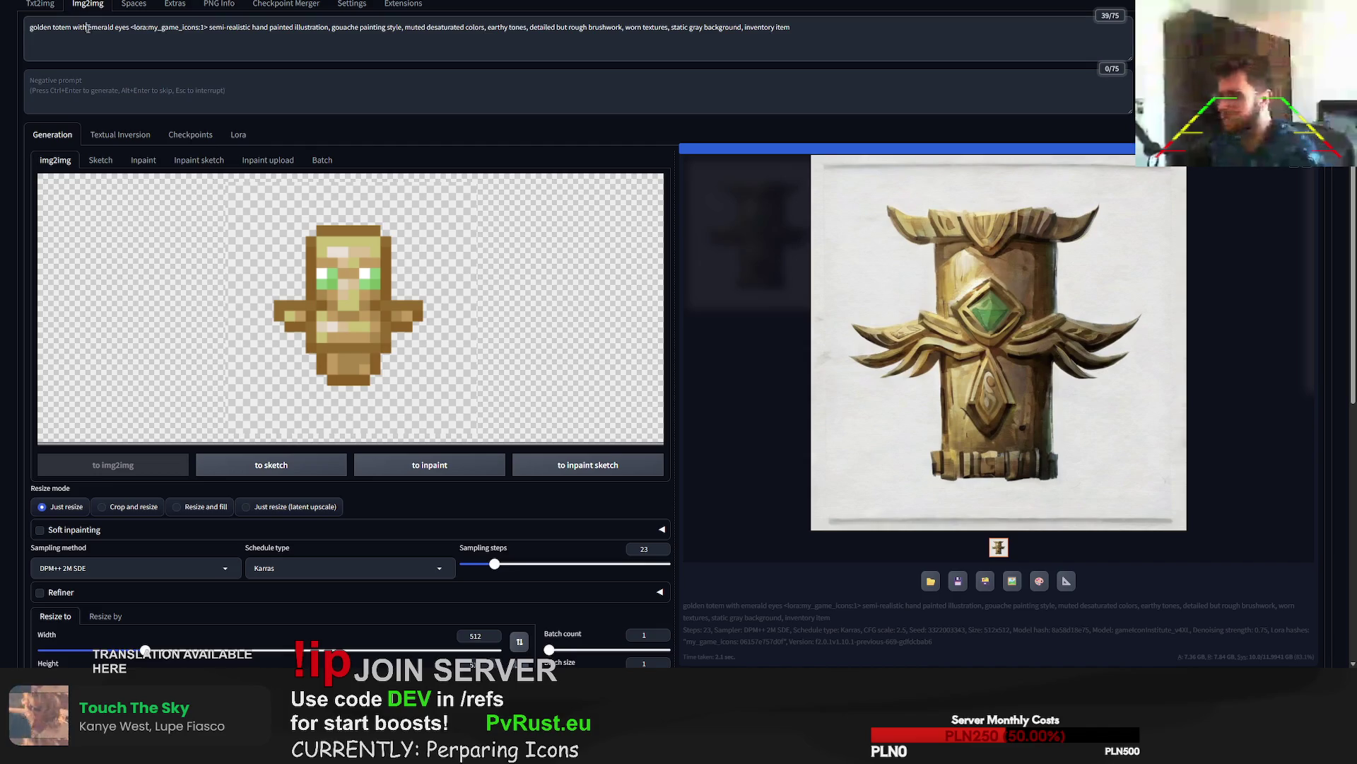
pyautogui.write('no')
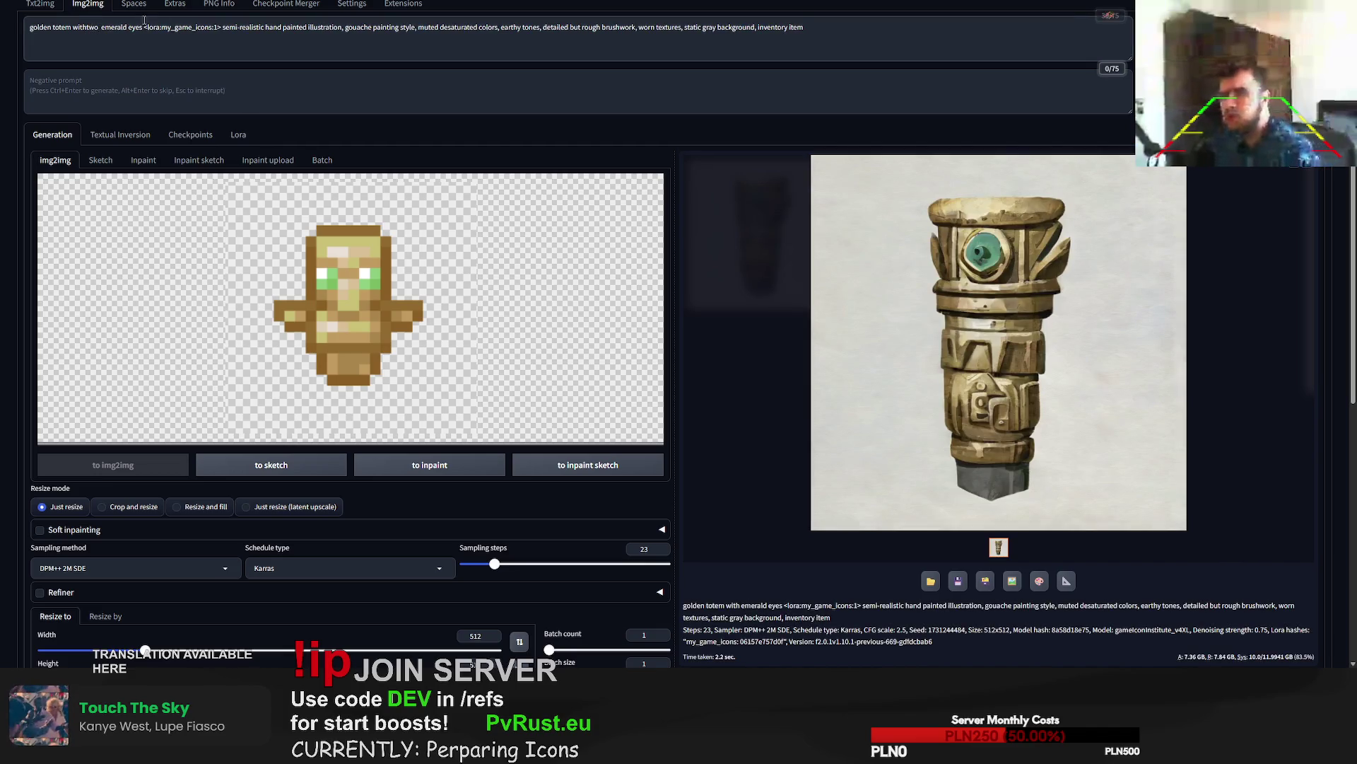
pyautogui.press('BackSpace')
pyautogui.press('BackSpace')
pyautogui.write('two')
pyautogui.hotkey('ctrl', 'Return')
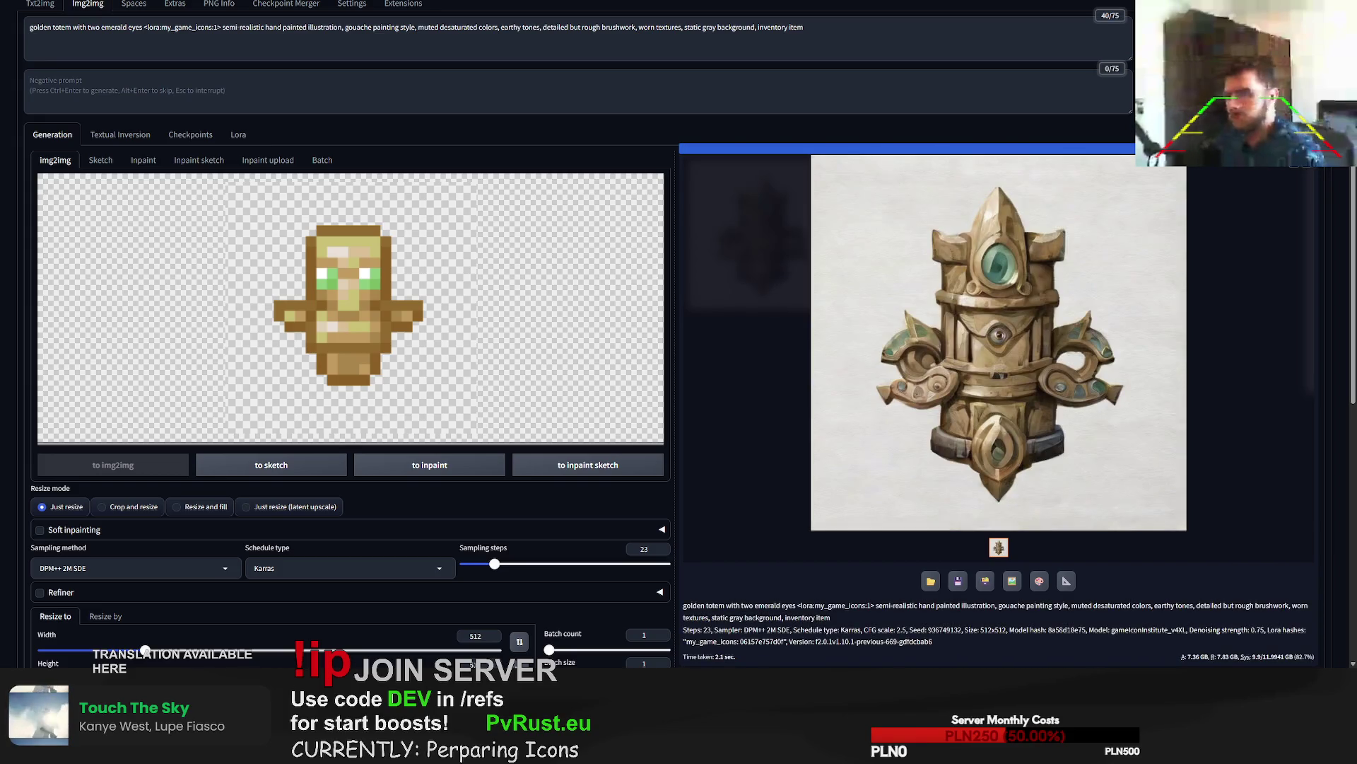
pyautogui.hotkey('ctrl', 'Return')
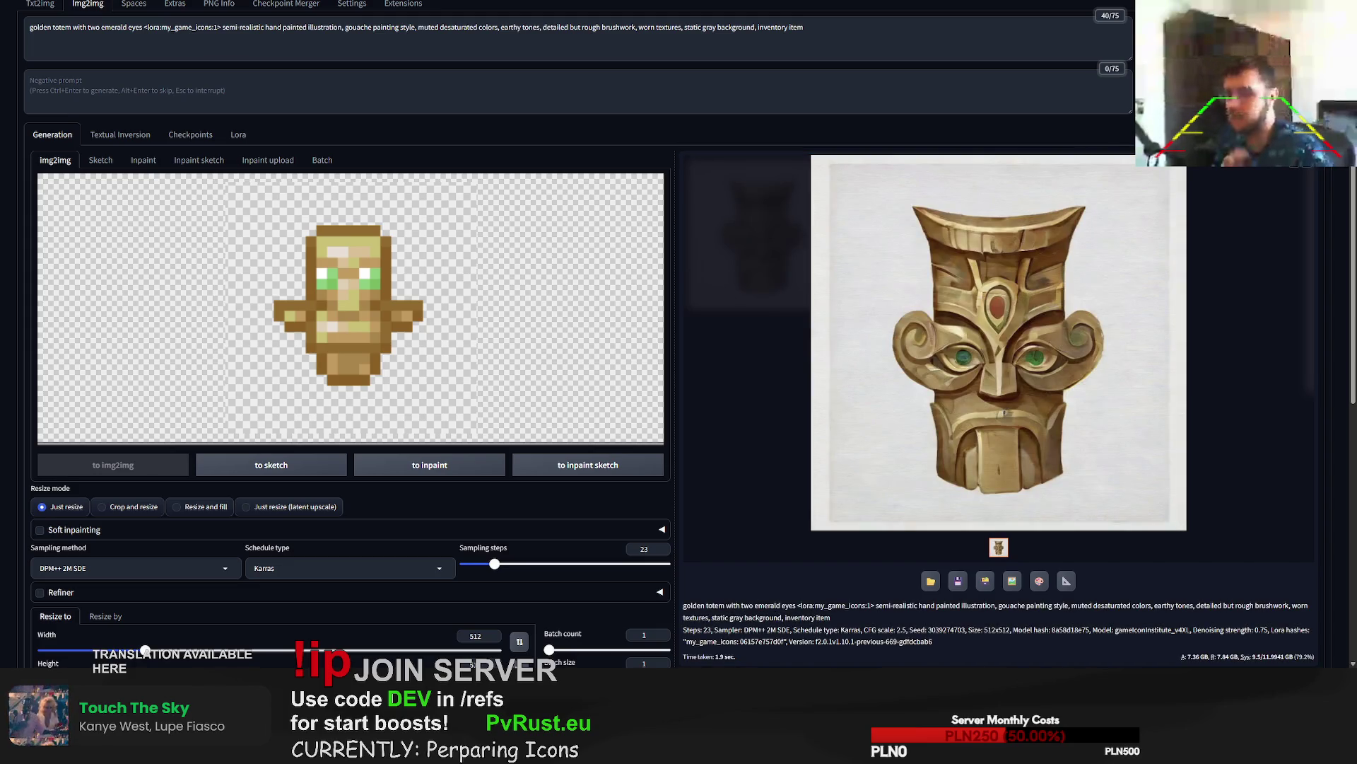
pyautogui.hotkey('ctrl', 'Return')
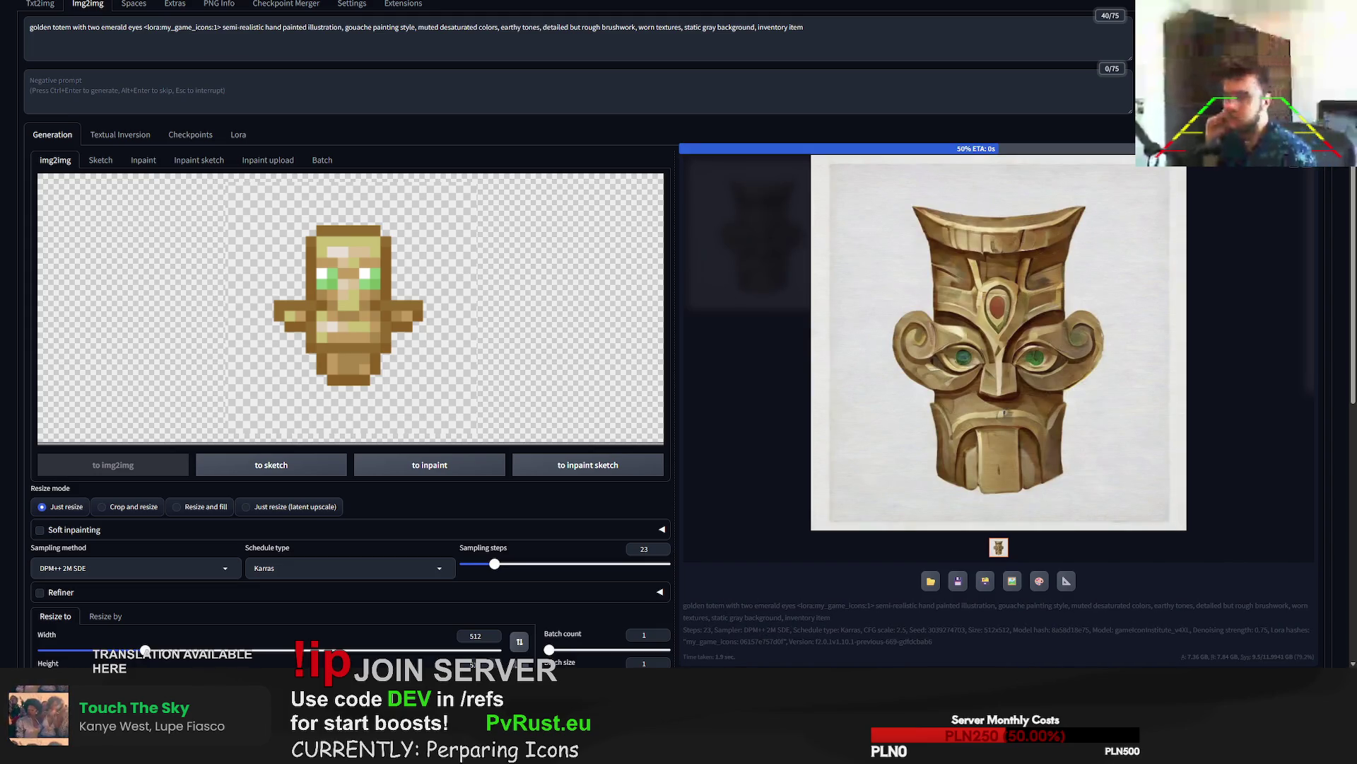
pyautogui.hotkey('ctrl', 'Return')
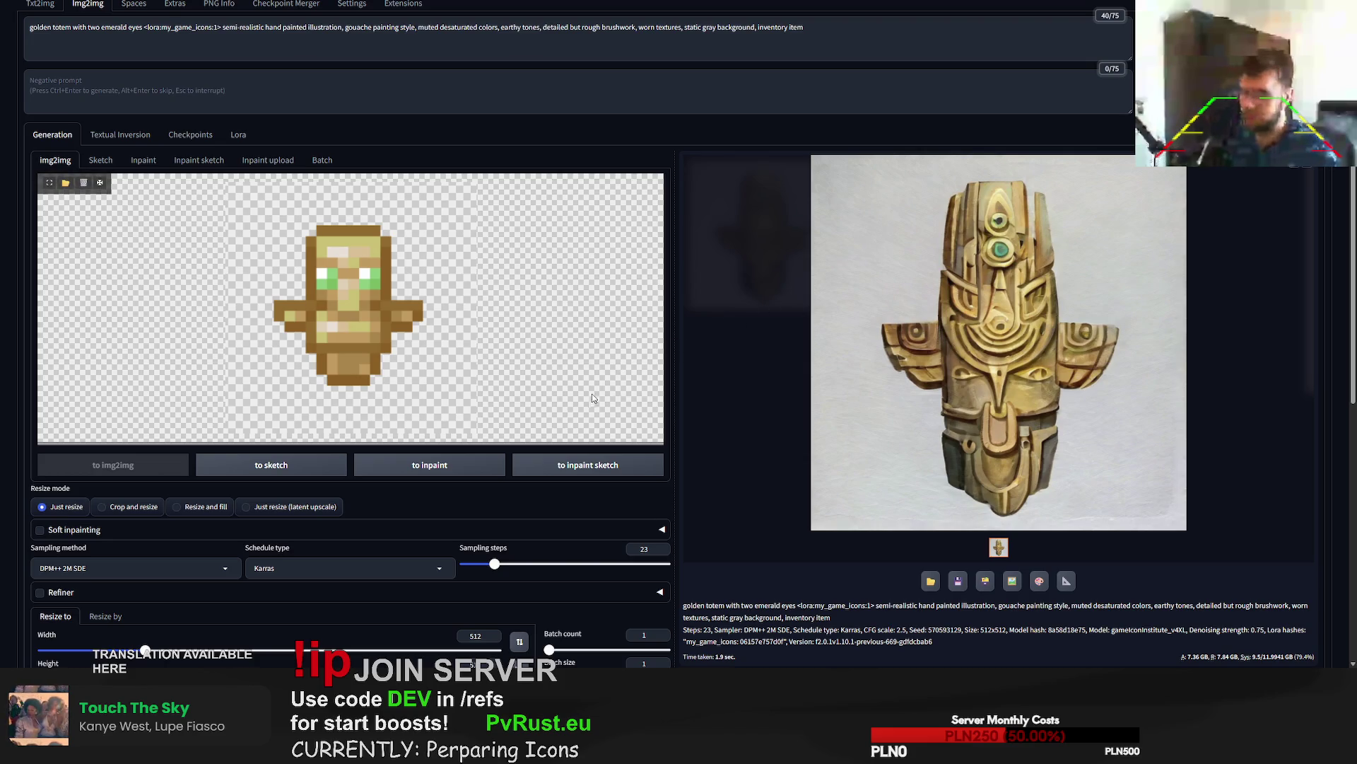
# - Copy a render's seed from the output info and generate two more totems
pyautogui.scroll(-5, 858, 488)
pyautogui.doubleClick(943, 478)
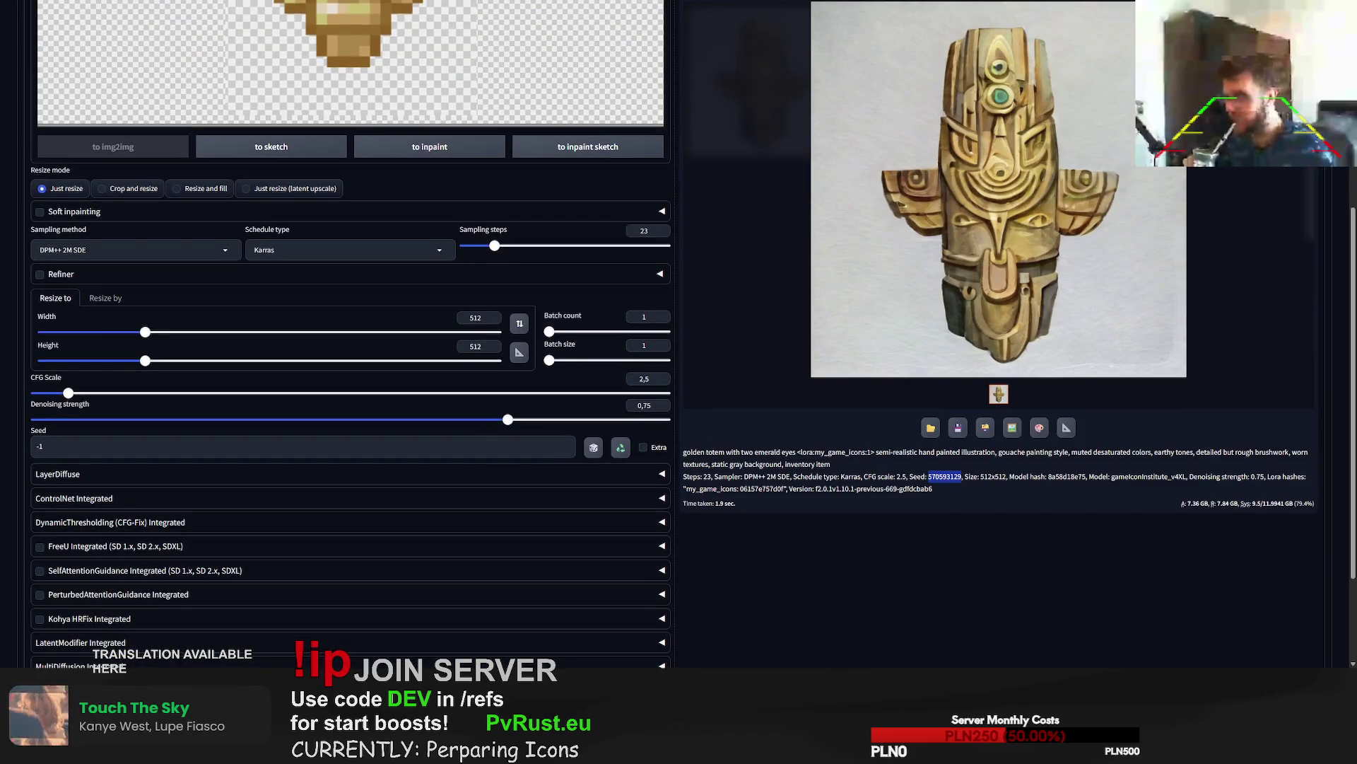
pyautogui.hotkey('alt', 'Tab')
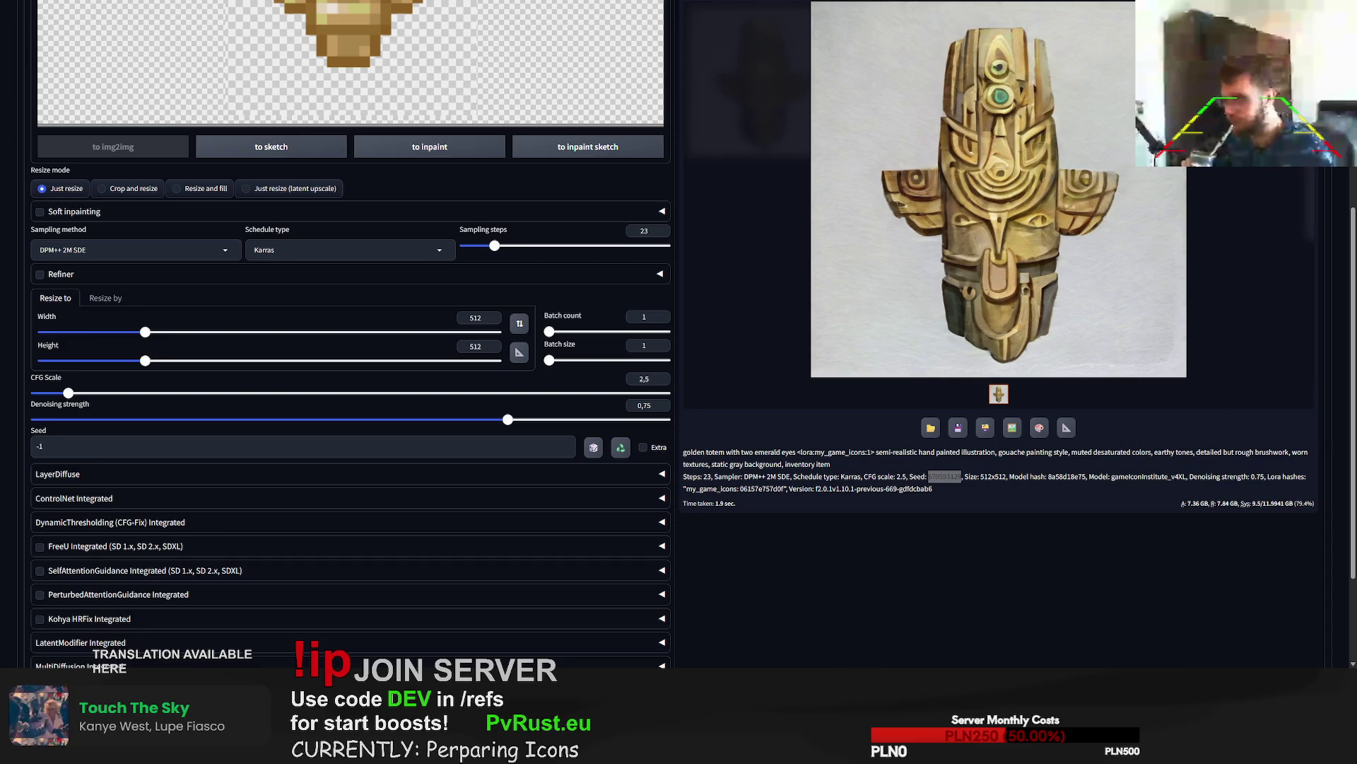
pyautogui.scroll(5, 679, 332)
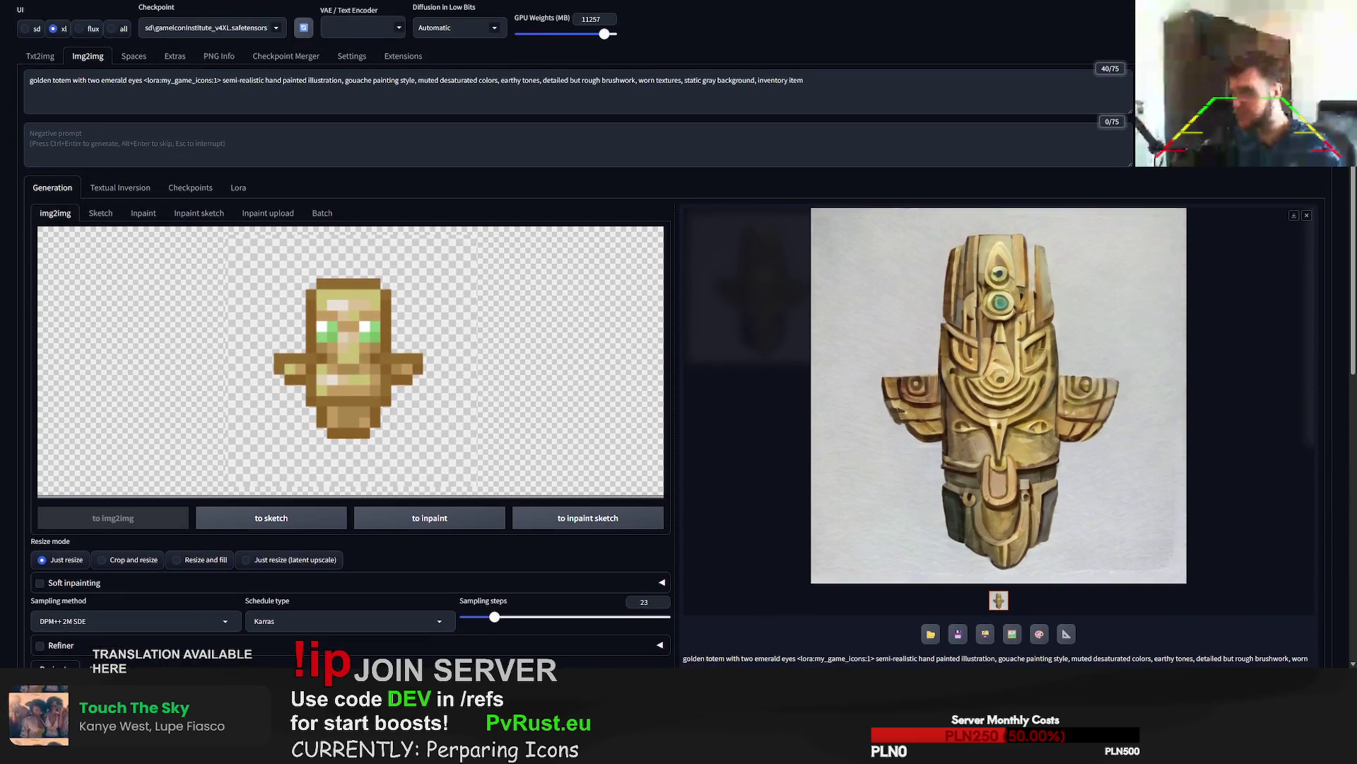
pyautogui.hotkey('ctrl', 'Return')
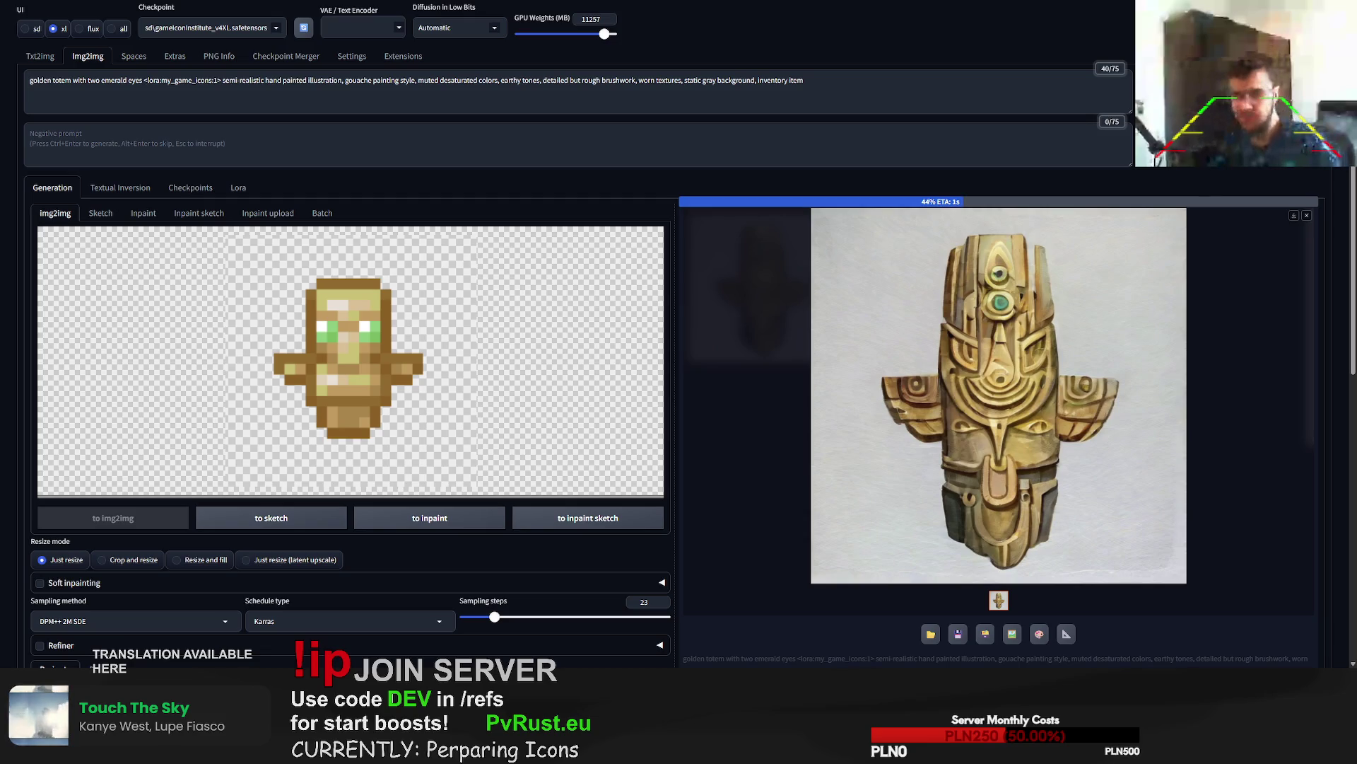
pyautogui.hotkey('ctrl', 'Return')
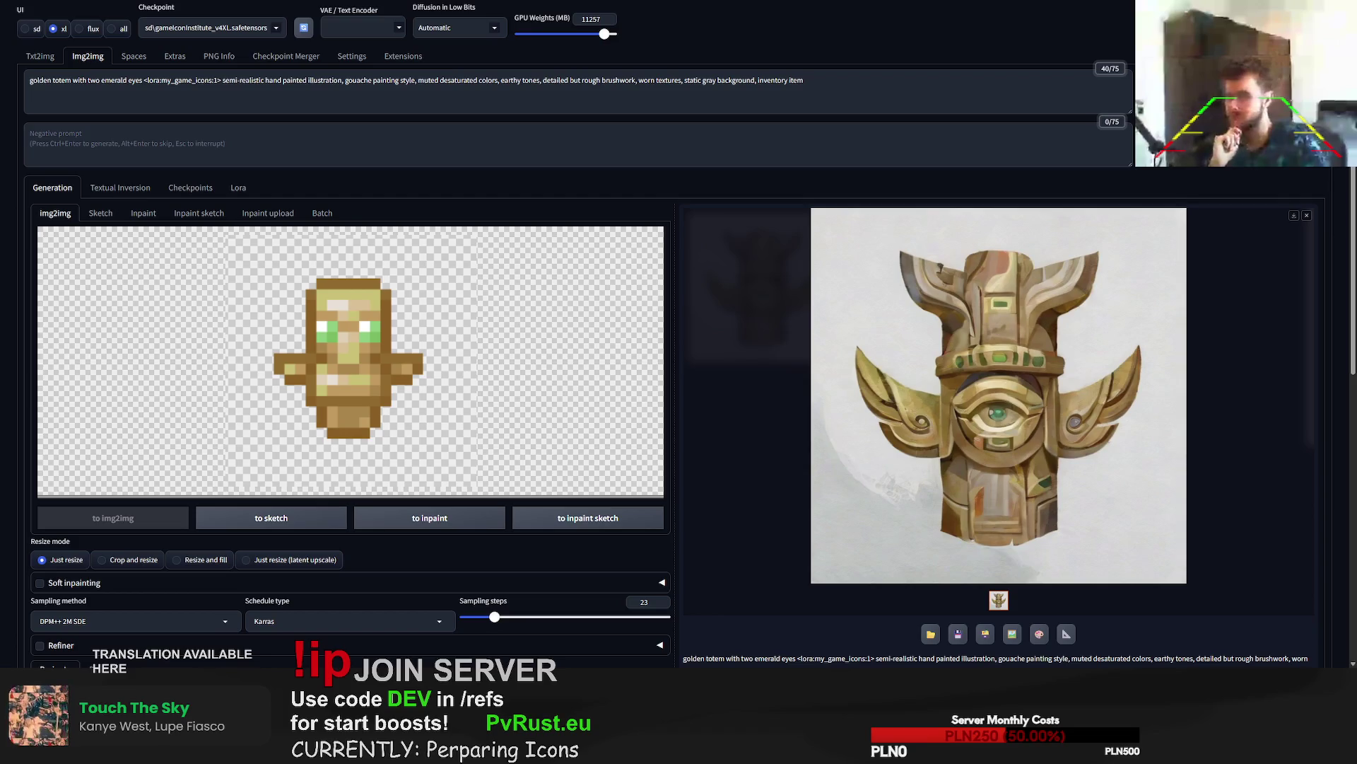
# - Pick out the seeds of later totem renders and generate another variation
pyautogui.scroll(-2, 1039, 516)
pyautogui.doubleClick(946, 576)
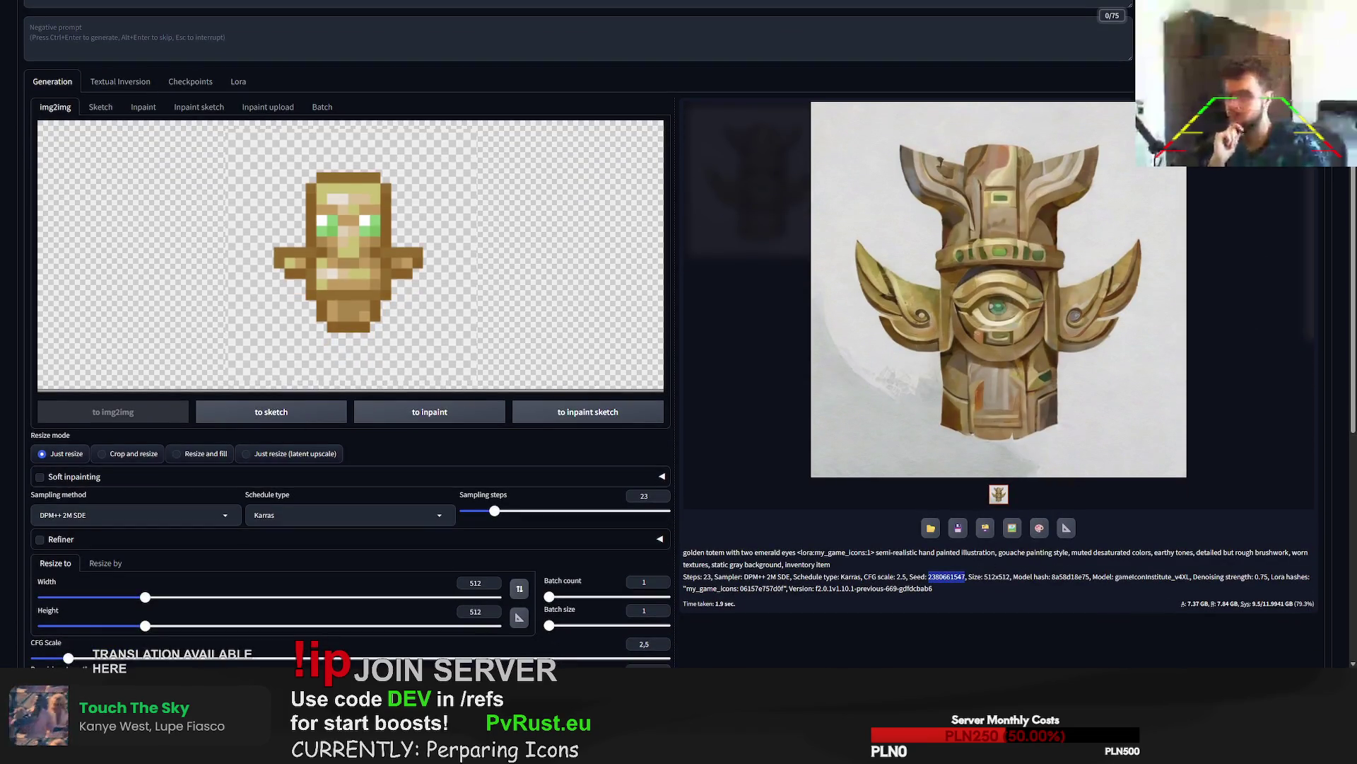
pyautogui.scroll(2, 946, 576)
pyautogui.click(1216, 127)
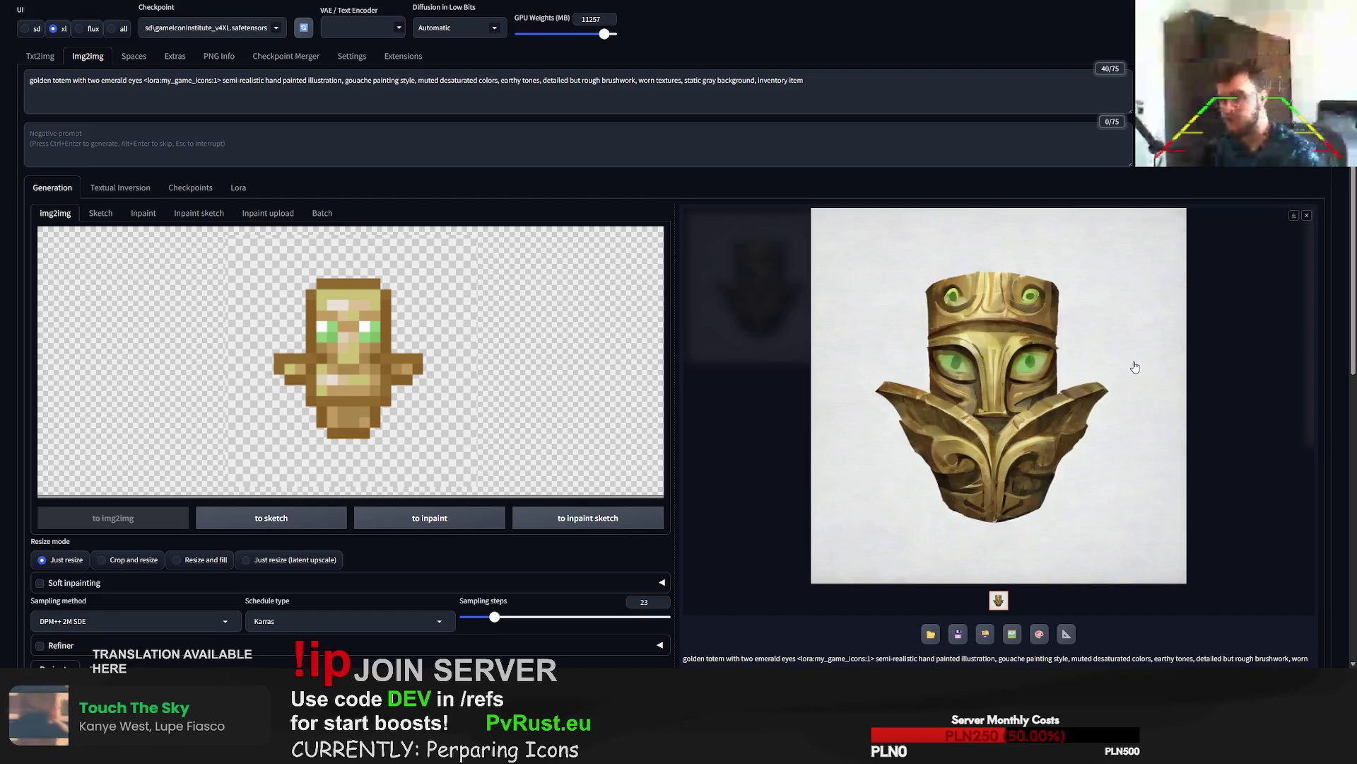
pyautogui.scroll(-2, 1135, 364)
pyautogui.doubleClick(946, 576)
pyautogui.hotkey('ctrl', 'c')
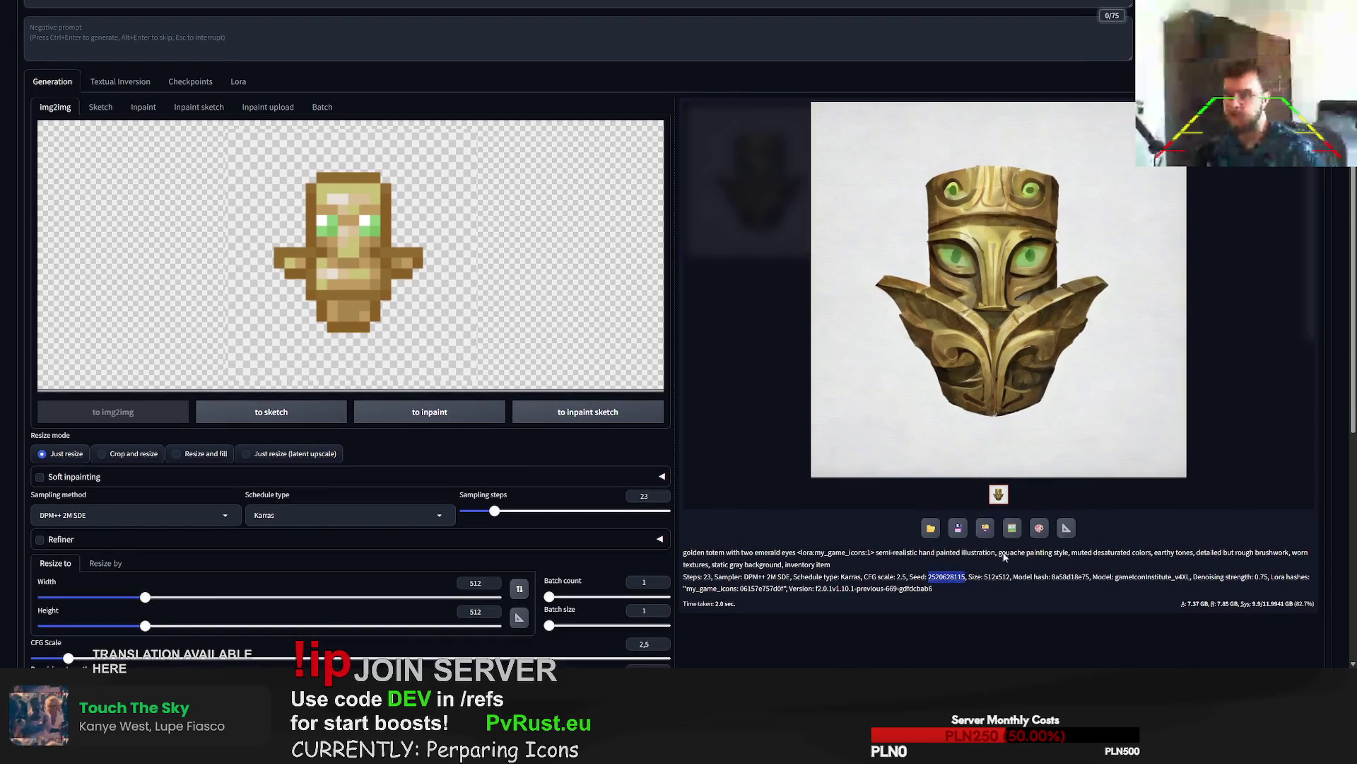
pyautogui.scroll(-2, 578, 523)
pyautogui.click(566, 552)
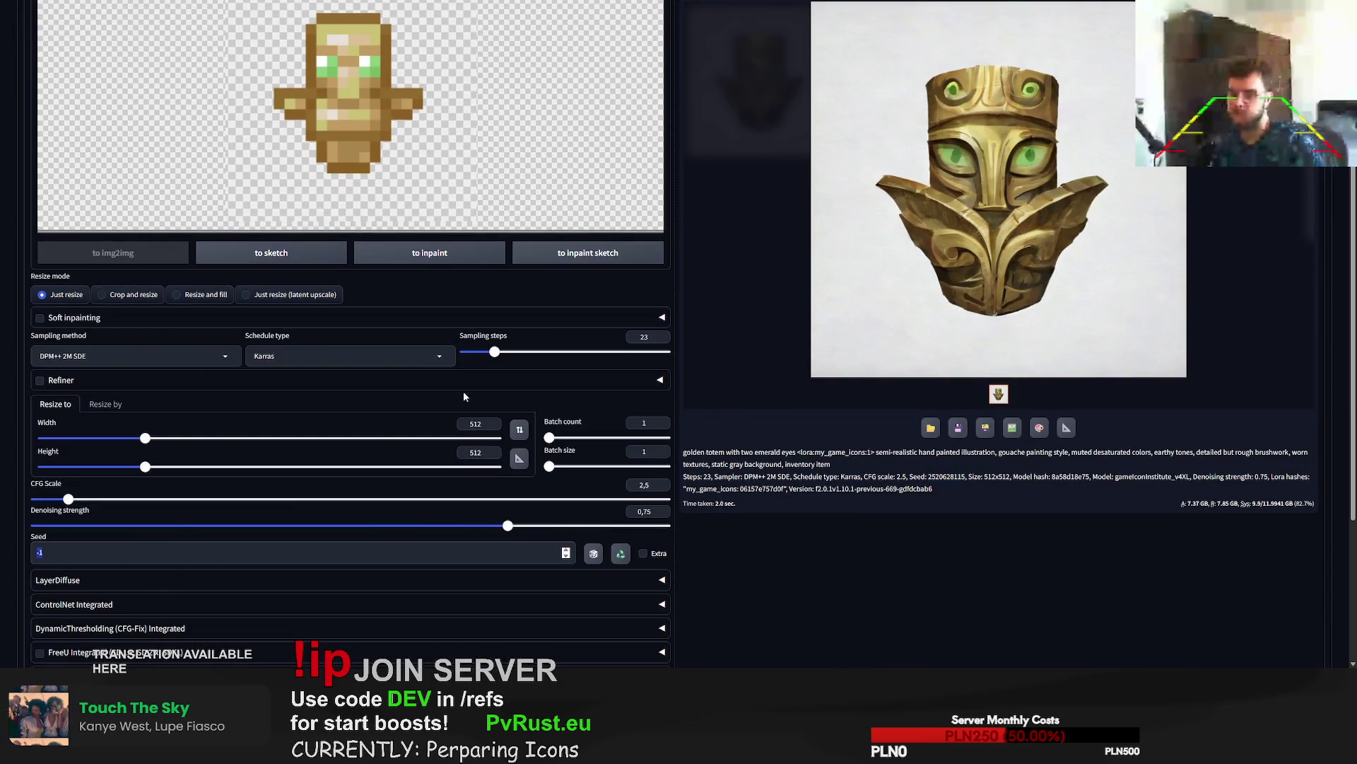
pyautogui.hotkey('ctrl', 'a')
pyautogui.hotkey('ctrl', 'v')
pyautogui.moveTo(495, 351); pyautogui.dragTo(619, 354)
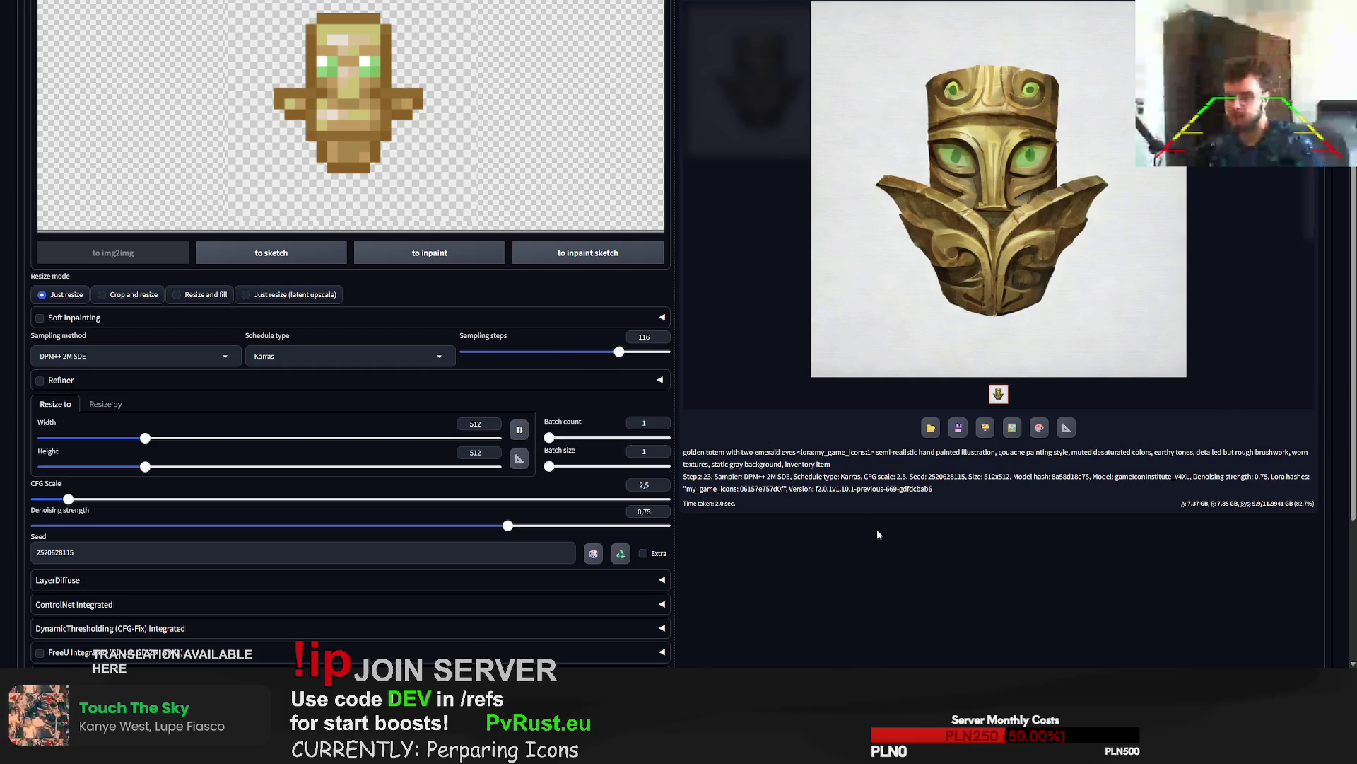
pyautogui.scroll(4, 620, 354)
pyautogui.hotkey('ctrl', 'Return')
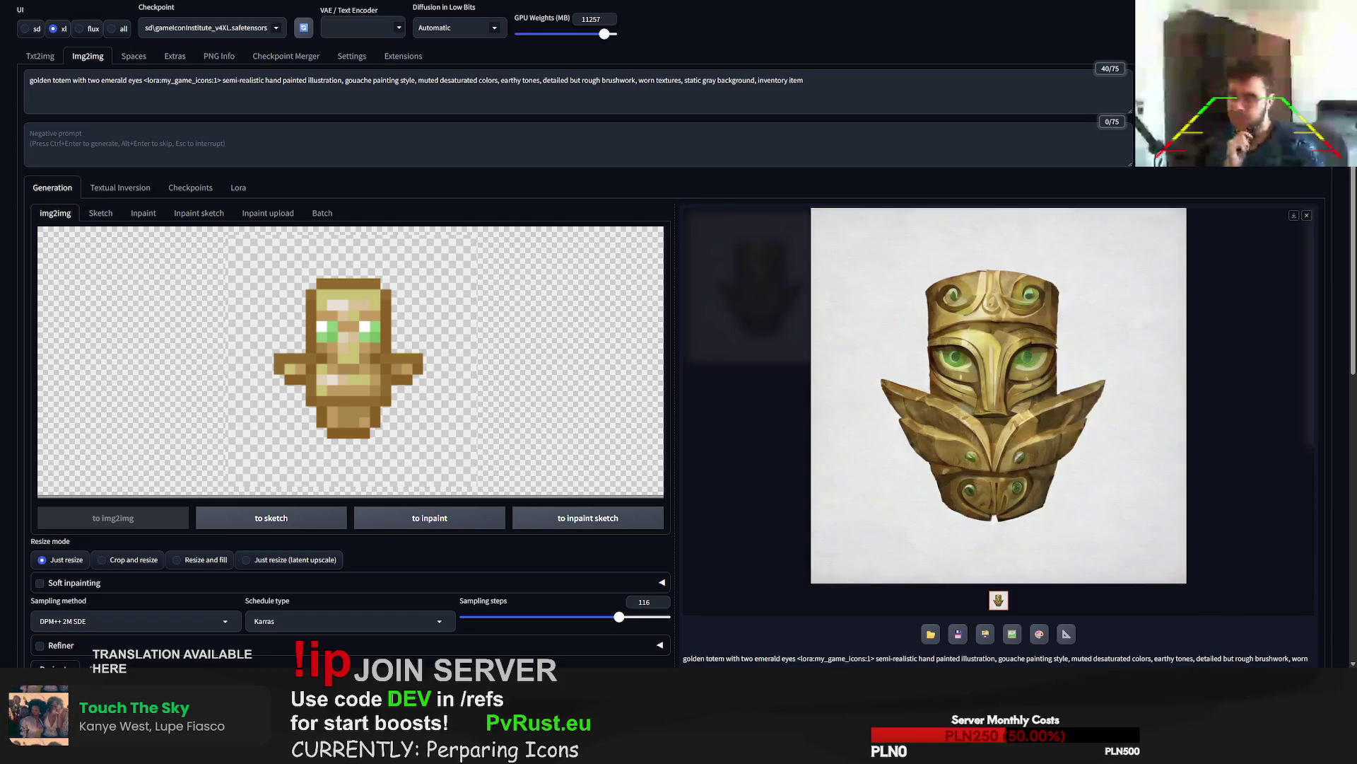
# - Generate another totem variation and select the Seed value for replacement
pyautogui.scroll(-4, 679, 332)
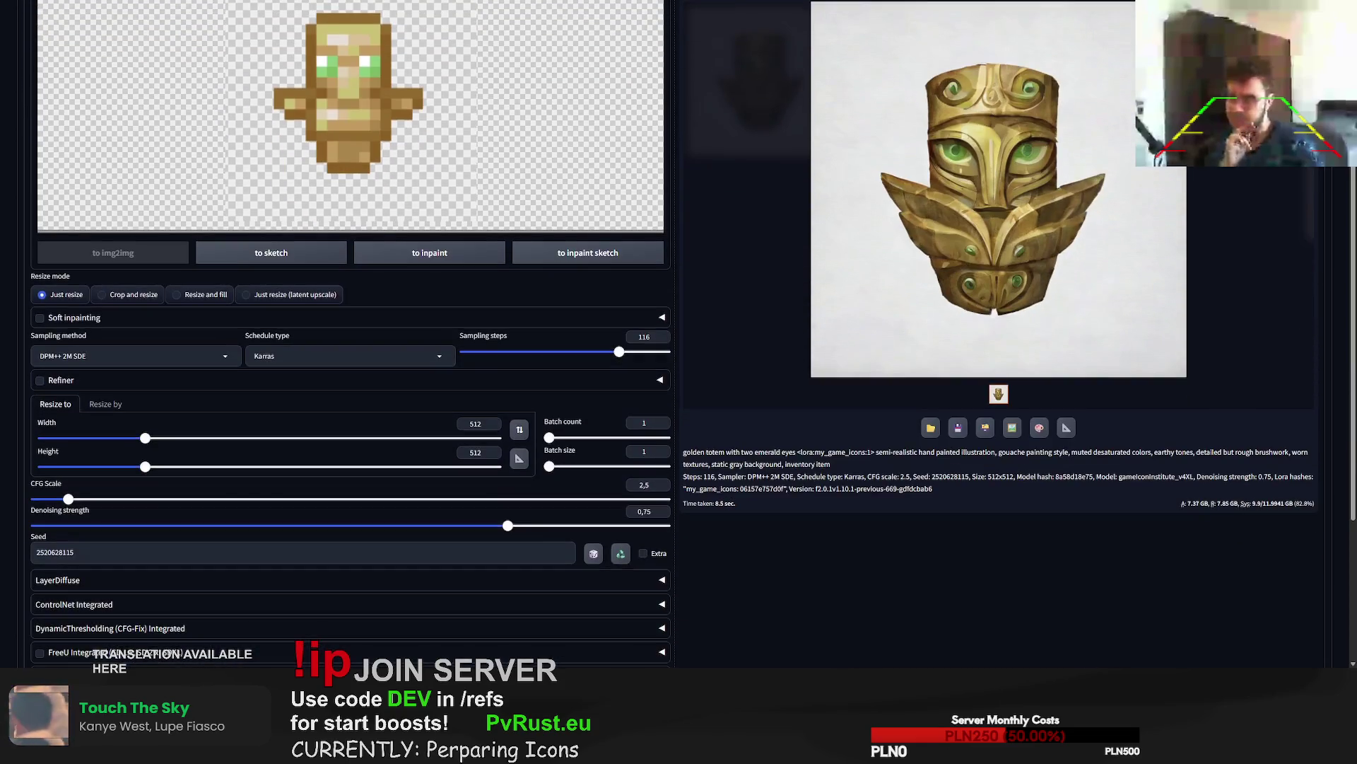
pyautogui.scroll(4, 679, 332)
pyautogui.hotkey('ctrl', 'Return')
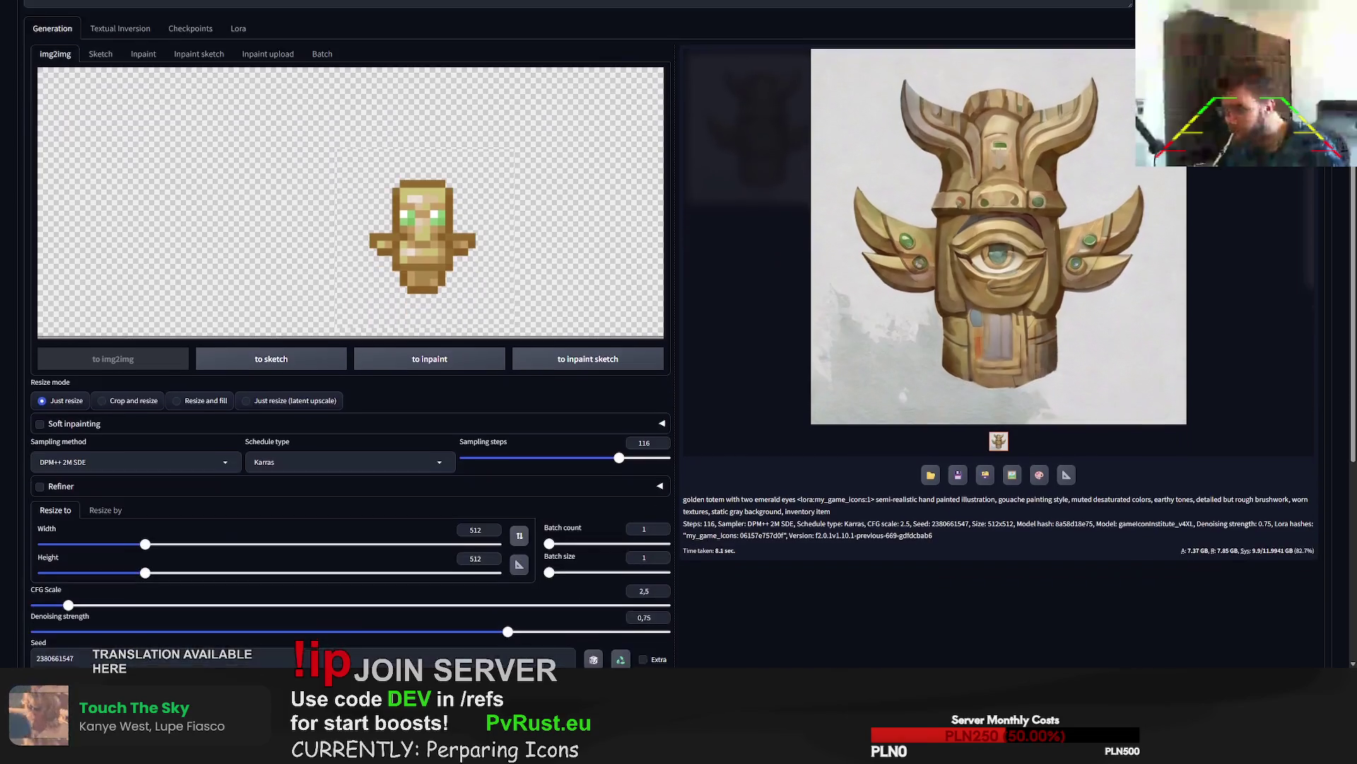
pyautogui.scroll(-4, 347, 382)
pyautogui.doubleClick(54, 552)
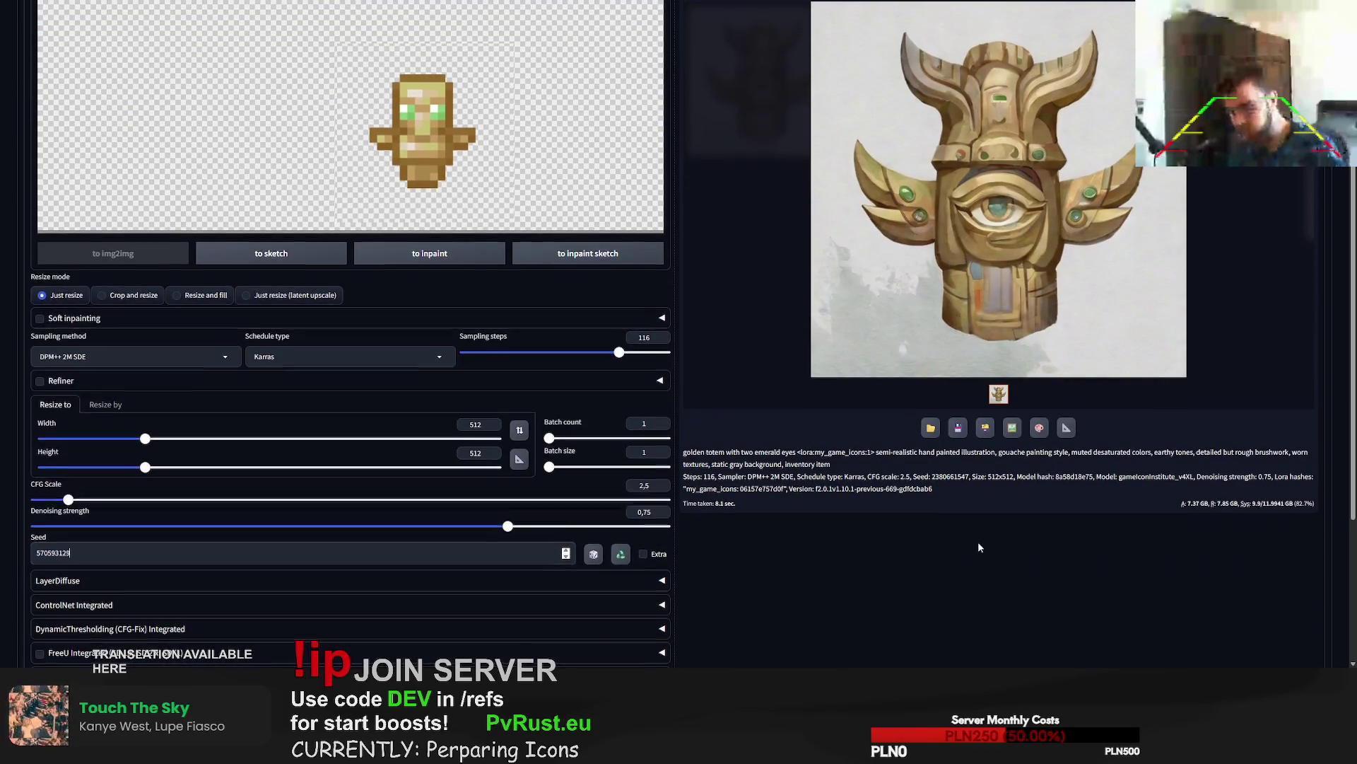
pyautogui.scroll(3, 1032, 166)
# - Render the winged one-eyed totem with seed 570593129
pyautogui.hotkey('ctrl', 'Return')
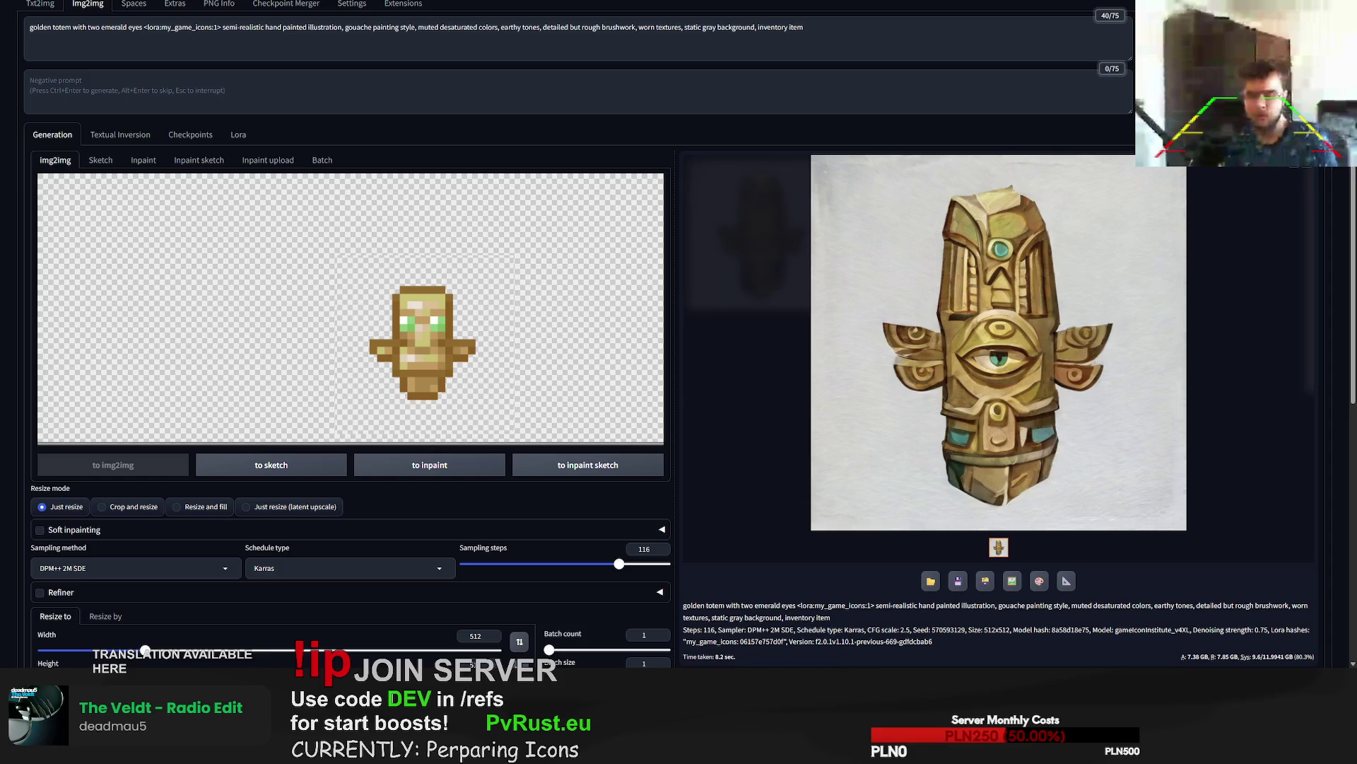
# - Switch to Txt2img, start the prompt with 'sea junk pile' and generate
pyautogui.scroll(2, 679, 332)
pyautogui.click(46, 62)
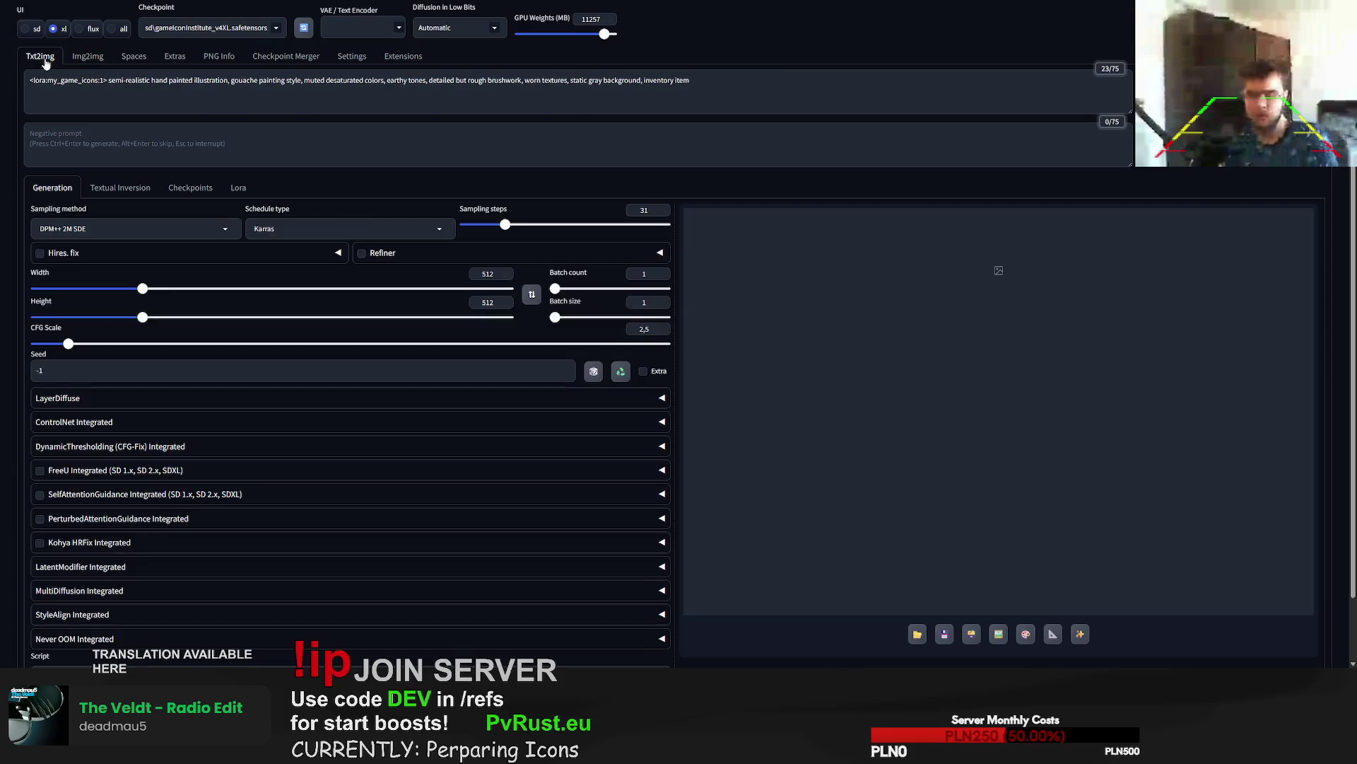
pyautogui.click(30, 80)
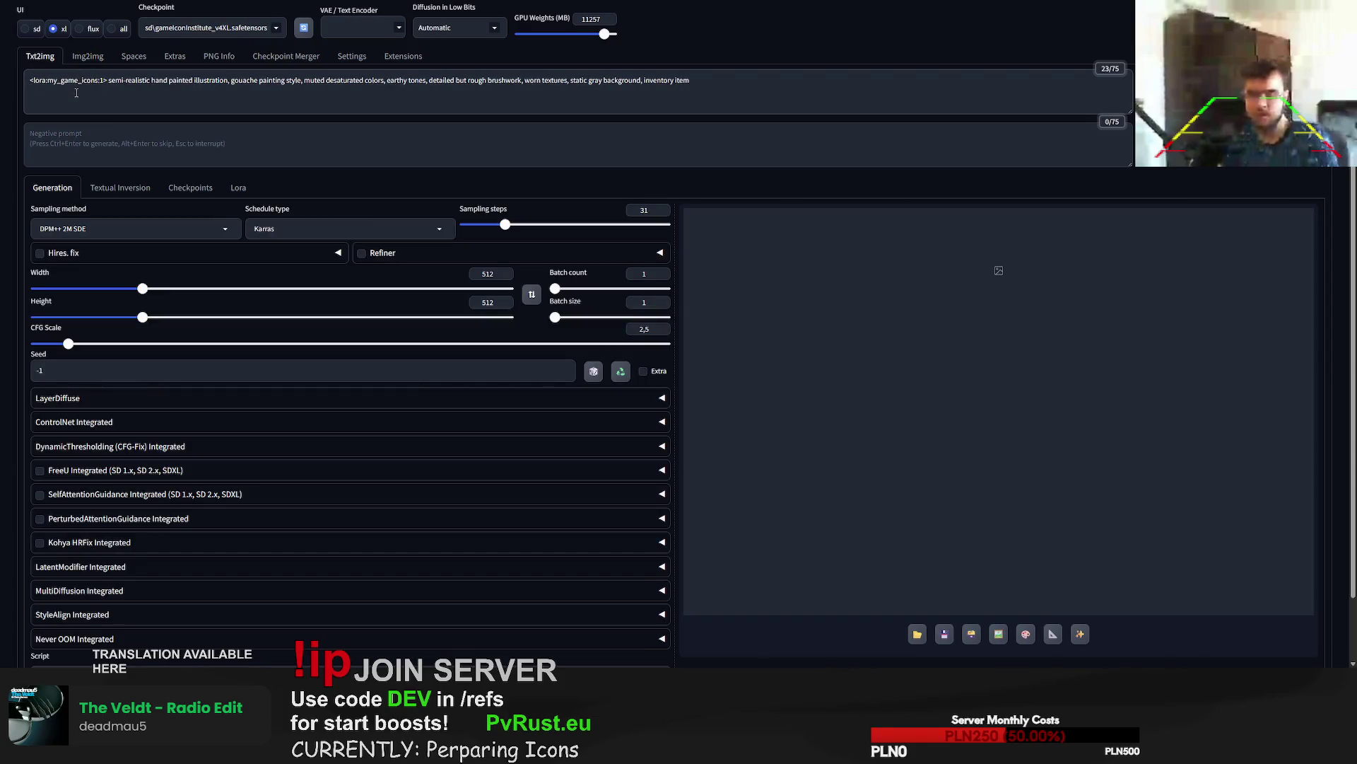
pyautogui.write('se')
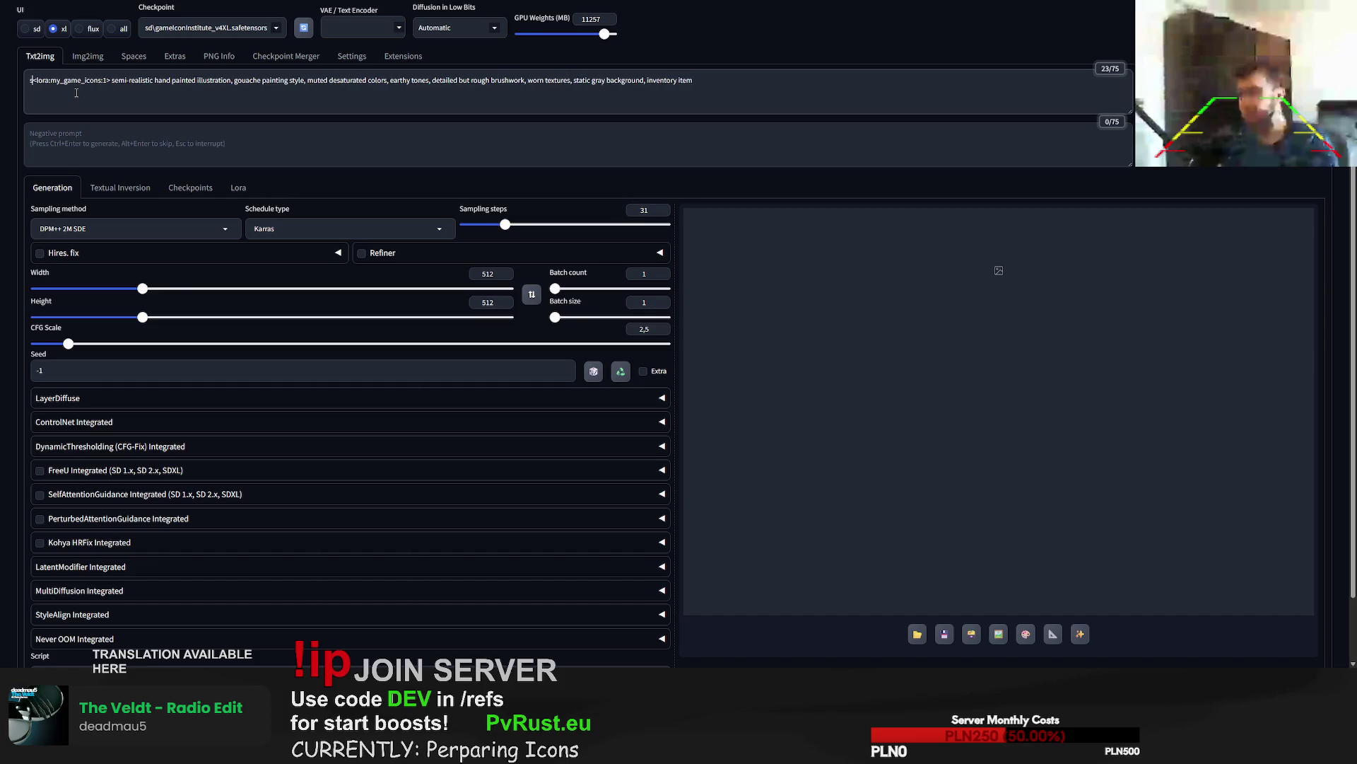
pyautogui.write('a junk pile')
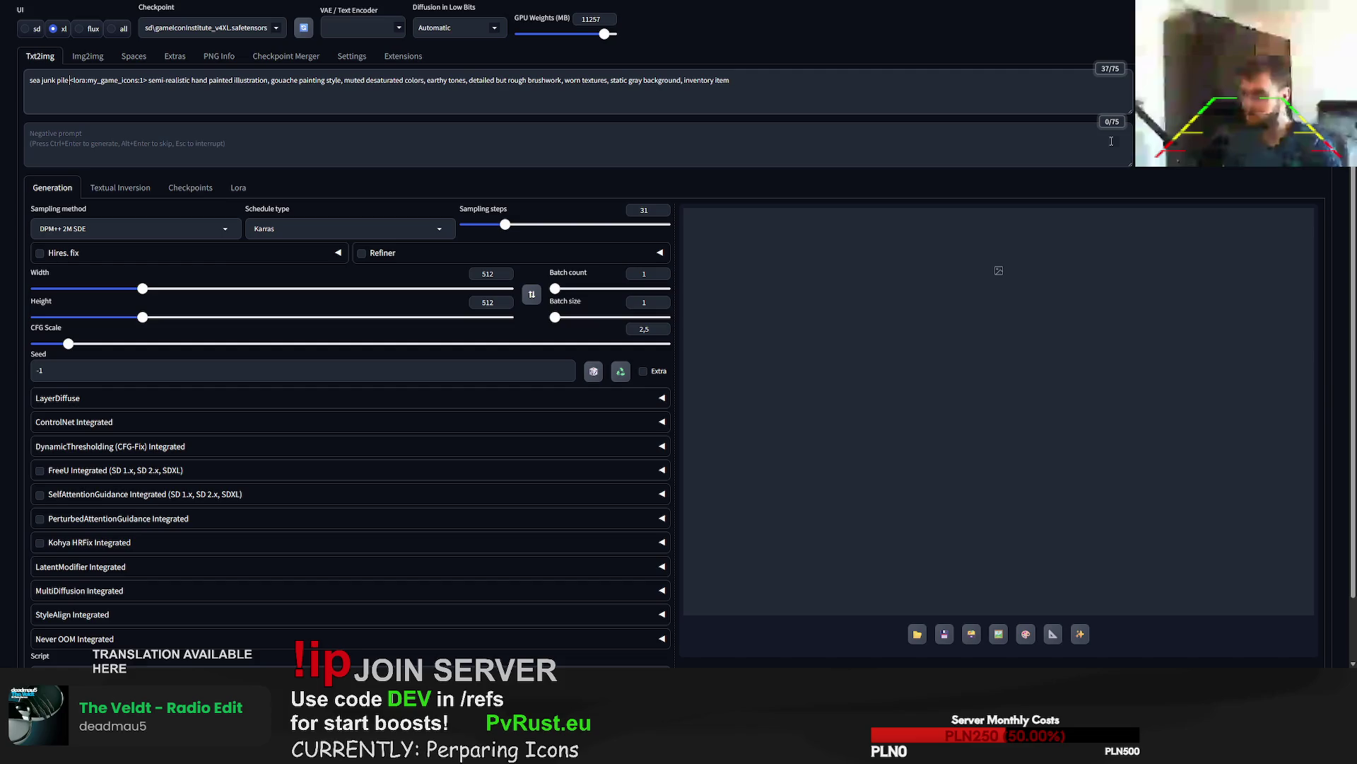
pyautogui.hotkey('ctrl', 'Return')
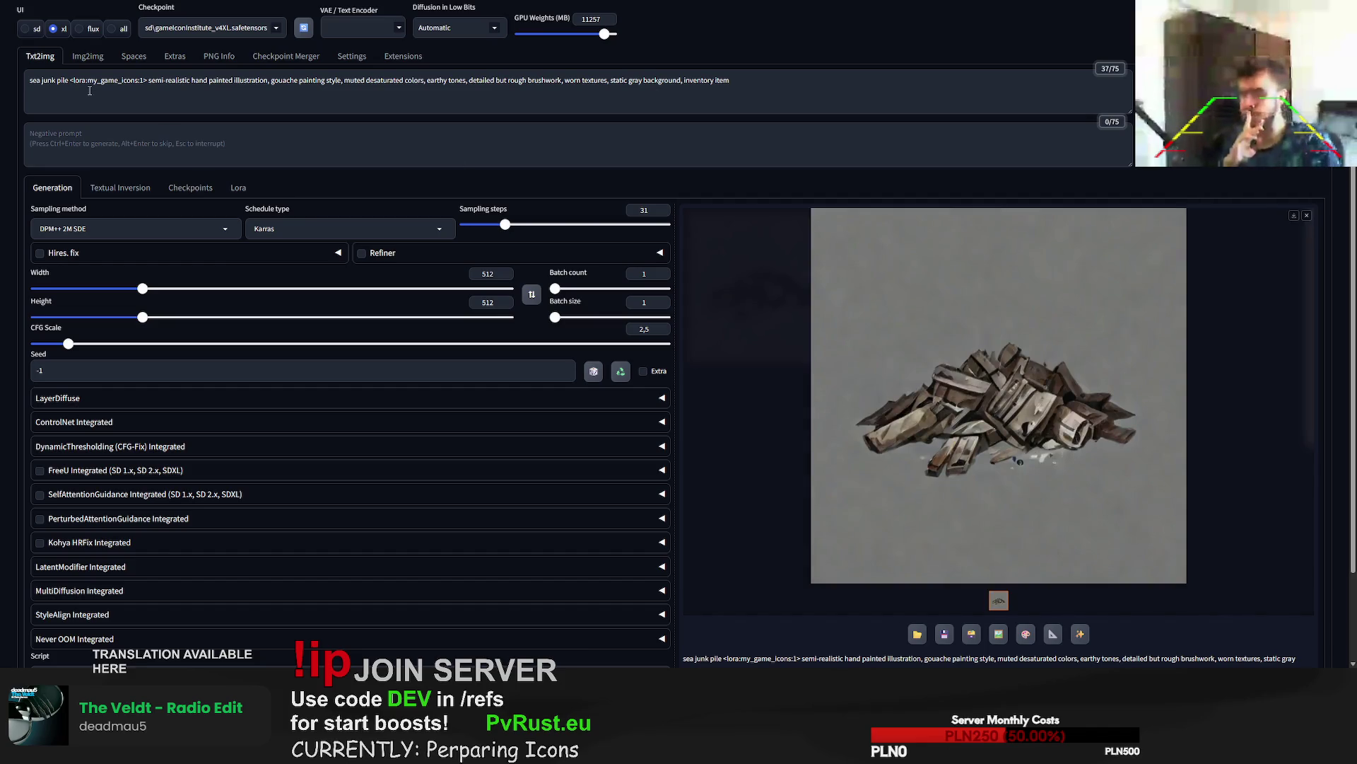
# - Append ', bottles, plastic bags' to the prompt and regenerate the pile
pyautogui.click(69, 80)
pyautogui.write(', bottles')
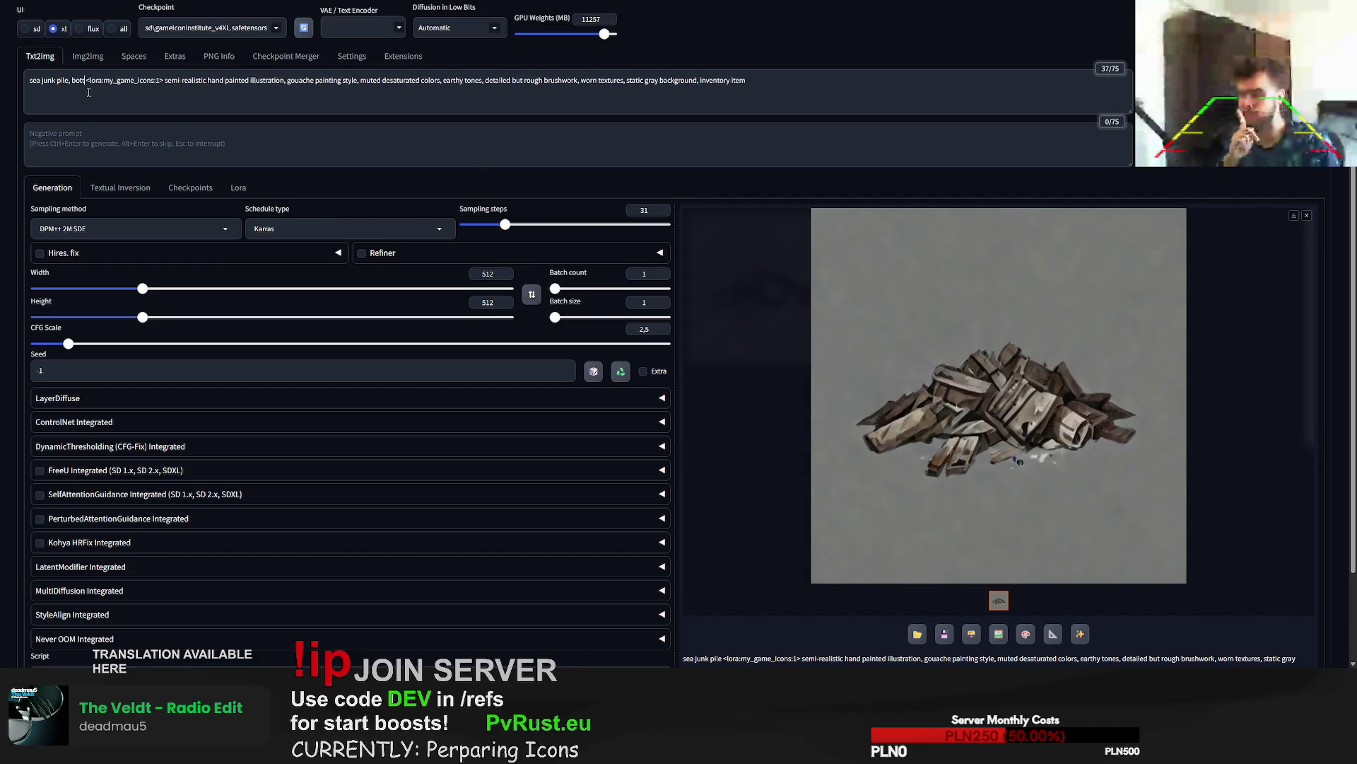
pyautogui.write(', plastic ba')
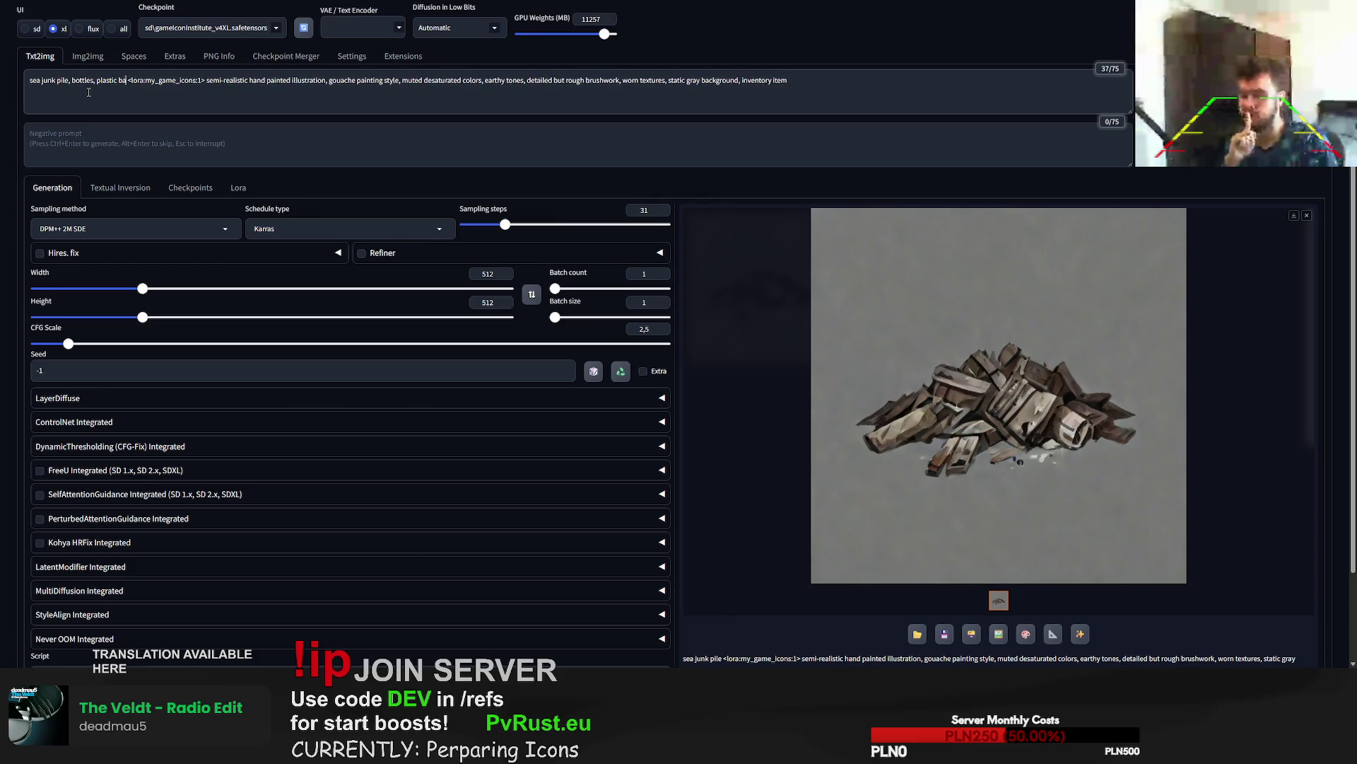
pyautogui.write('gs')
pyautogui.hotkey('ctrl', 'Return')
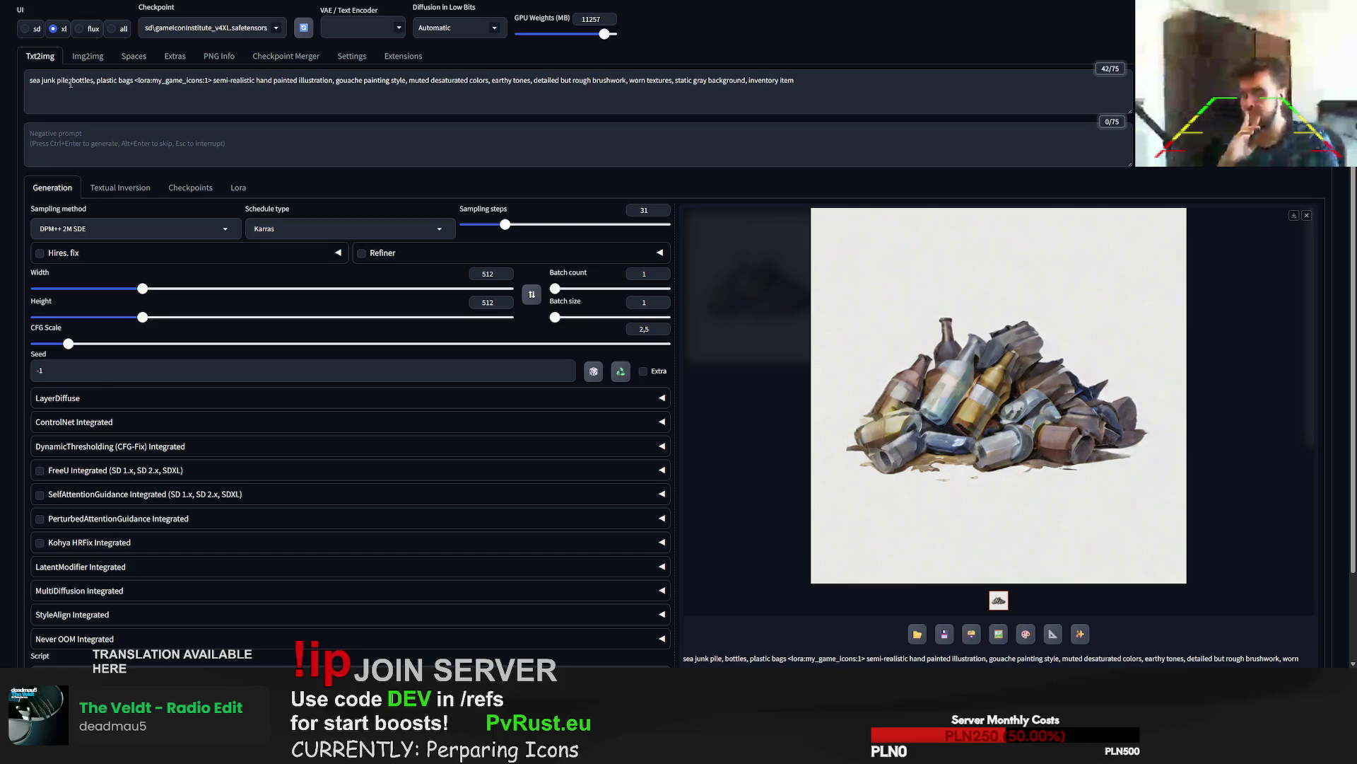
# - Add ', fishing nets, algae' to the sea junk prompt and generate six variations
pyautogui.click(71, 82)
pyautogui.click(132, 82)
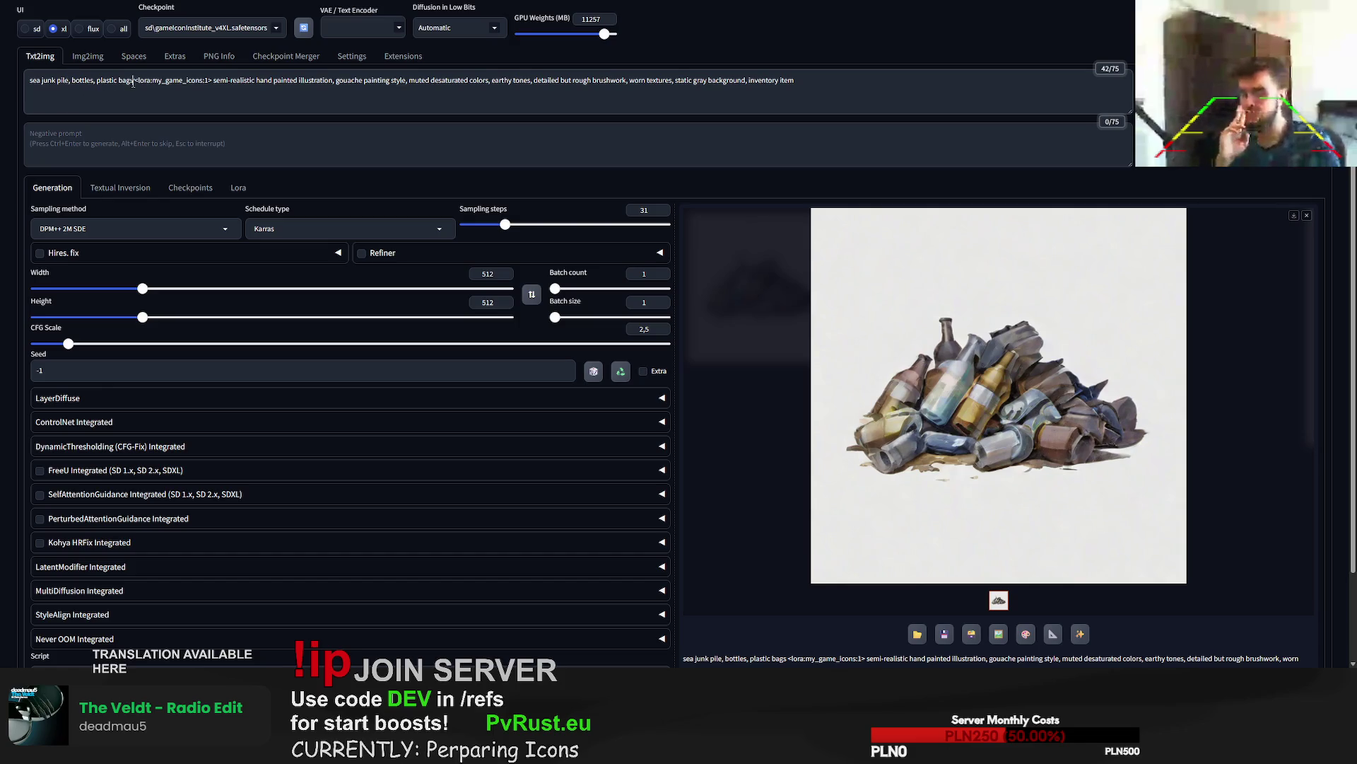
pyautogui.write(', fishing net')
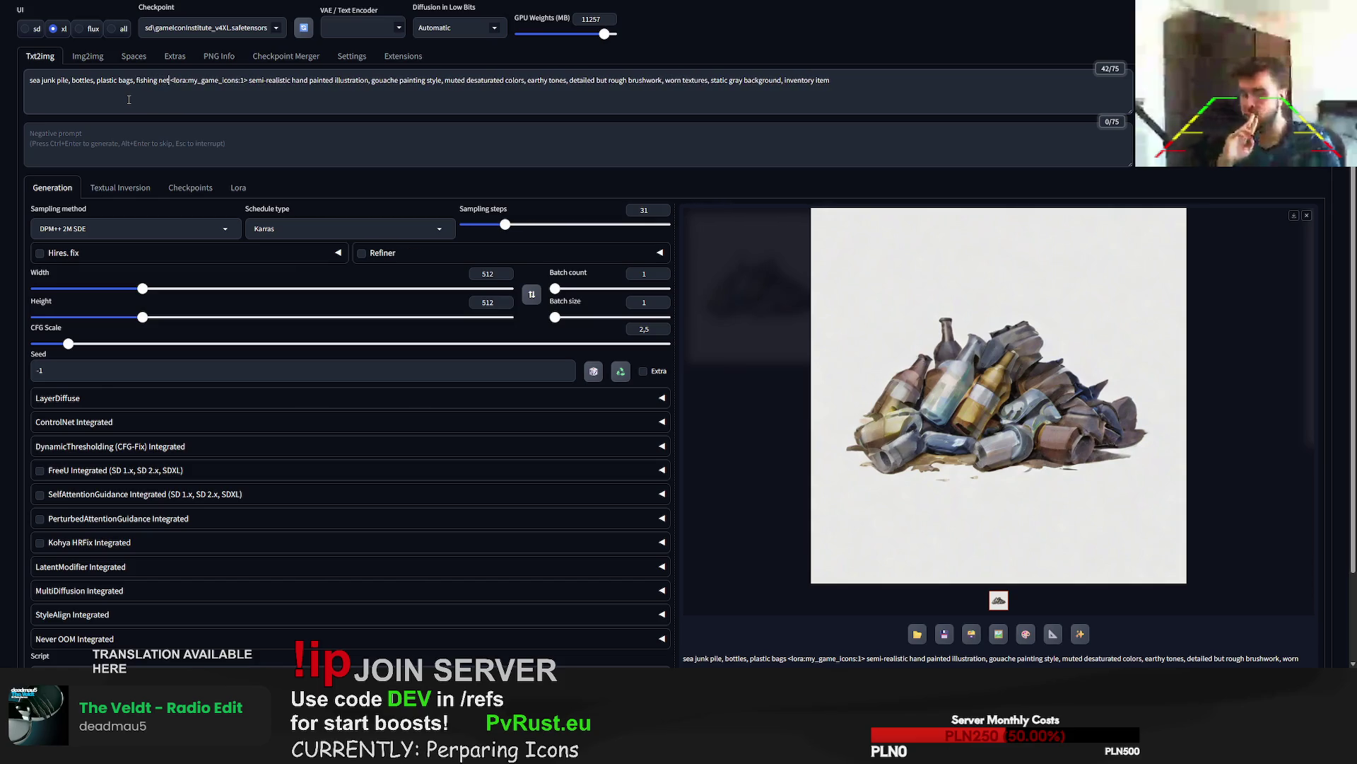
pyautogui.write('s')
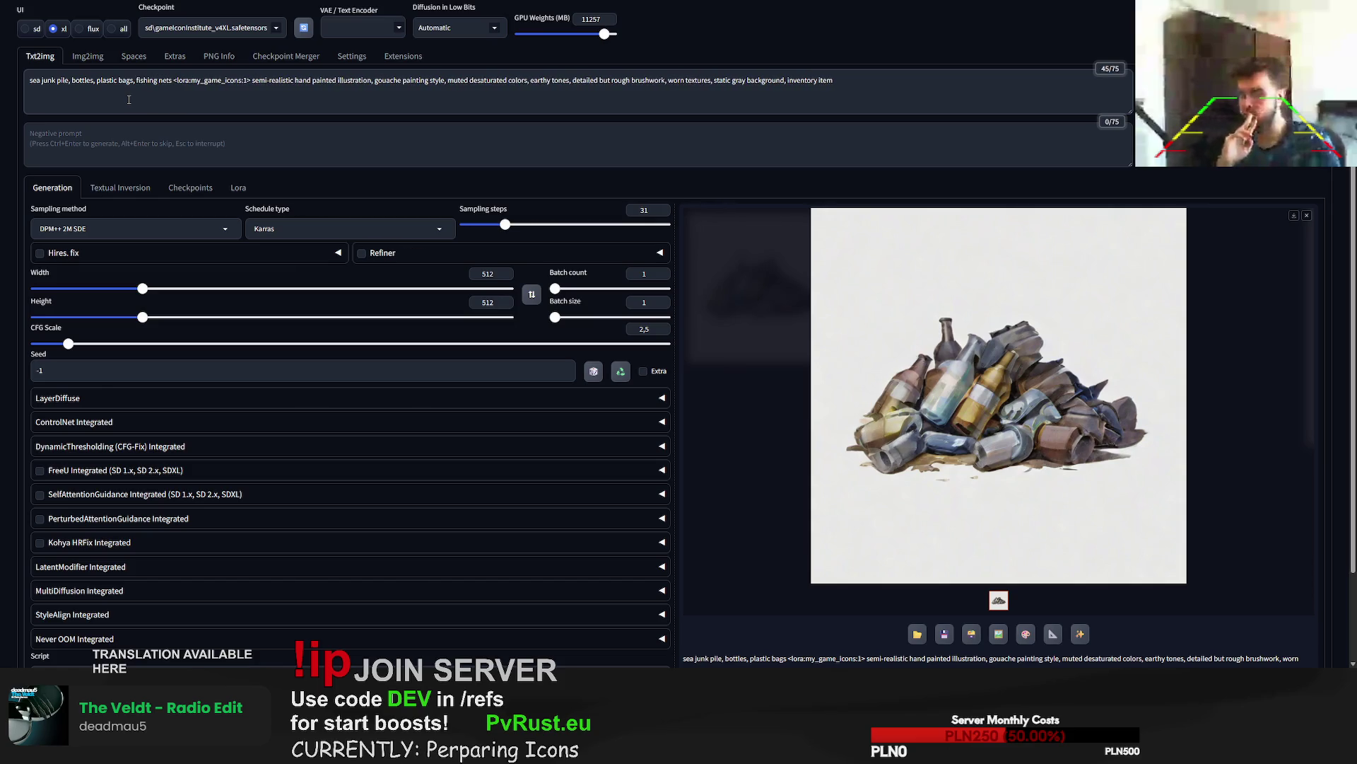
pyautogui.write(', alg')
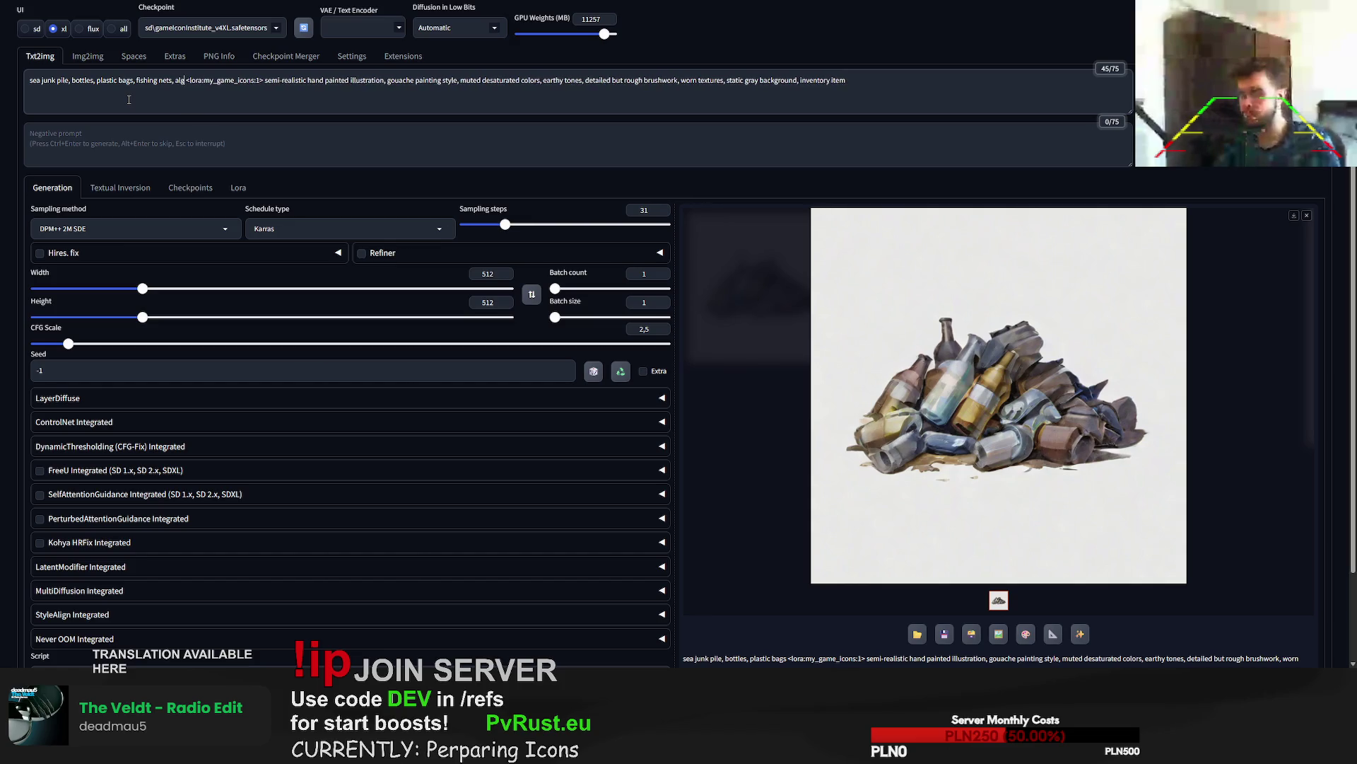
pyautogui.write('ae')
pyautogui.hotkey('ctrl', 'Return')
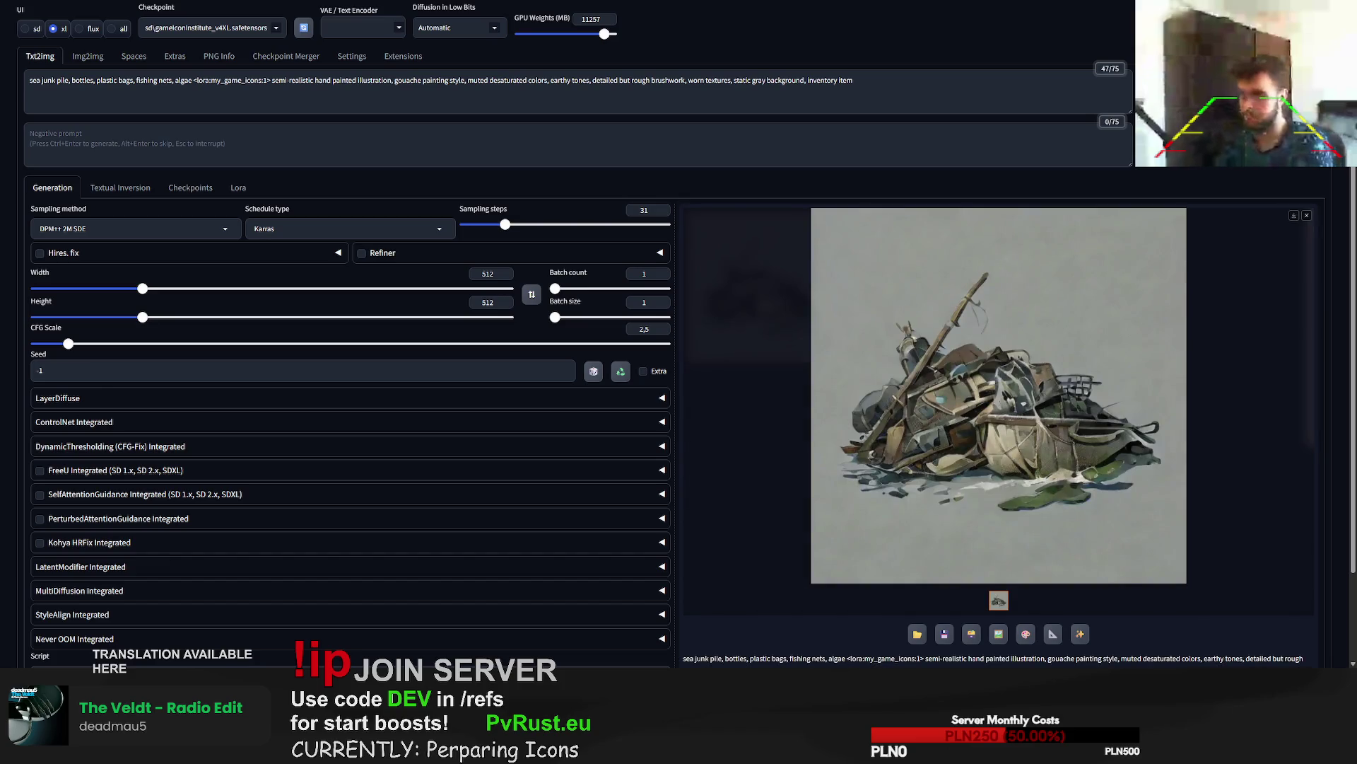
pyautogui.hotkey('ctrl', 'Return')
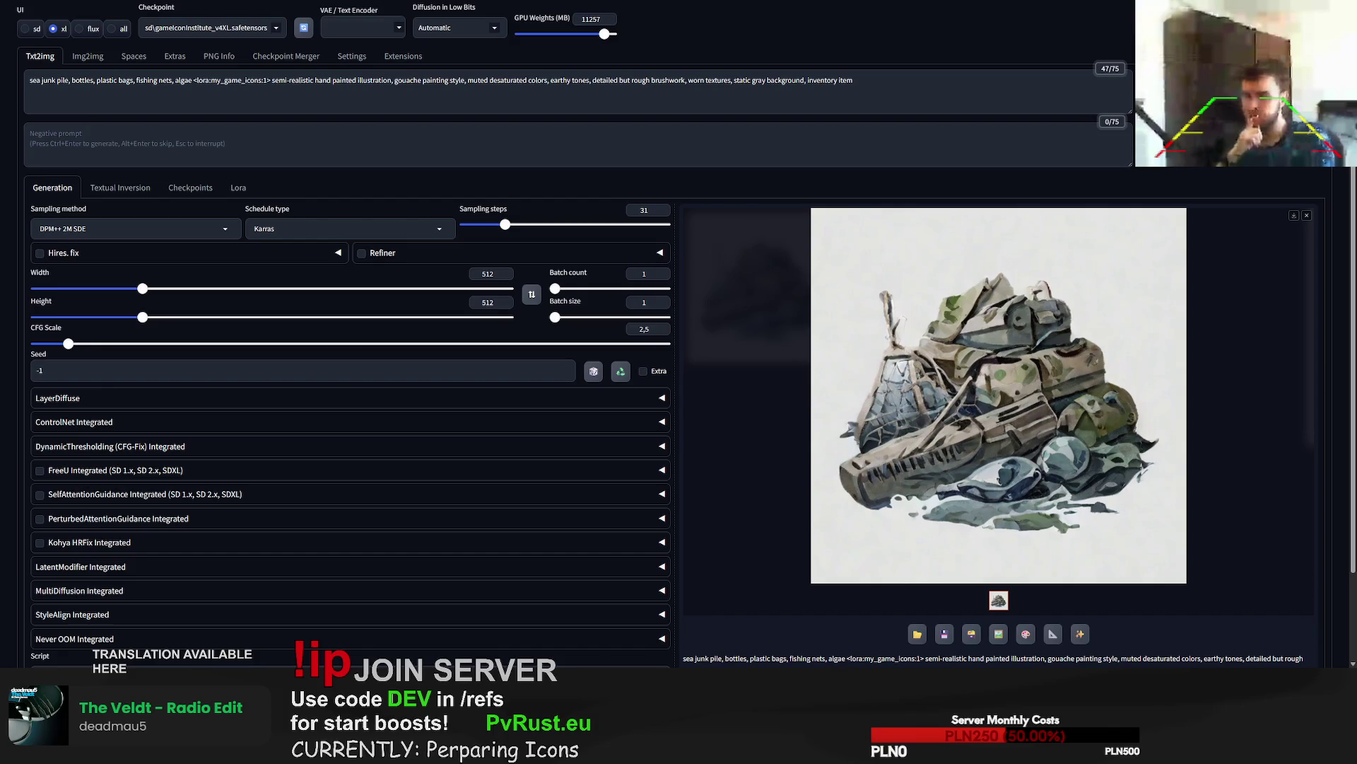
pyautogui.hotkey('ctrl', 'Return')
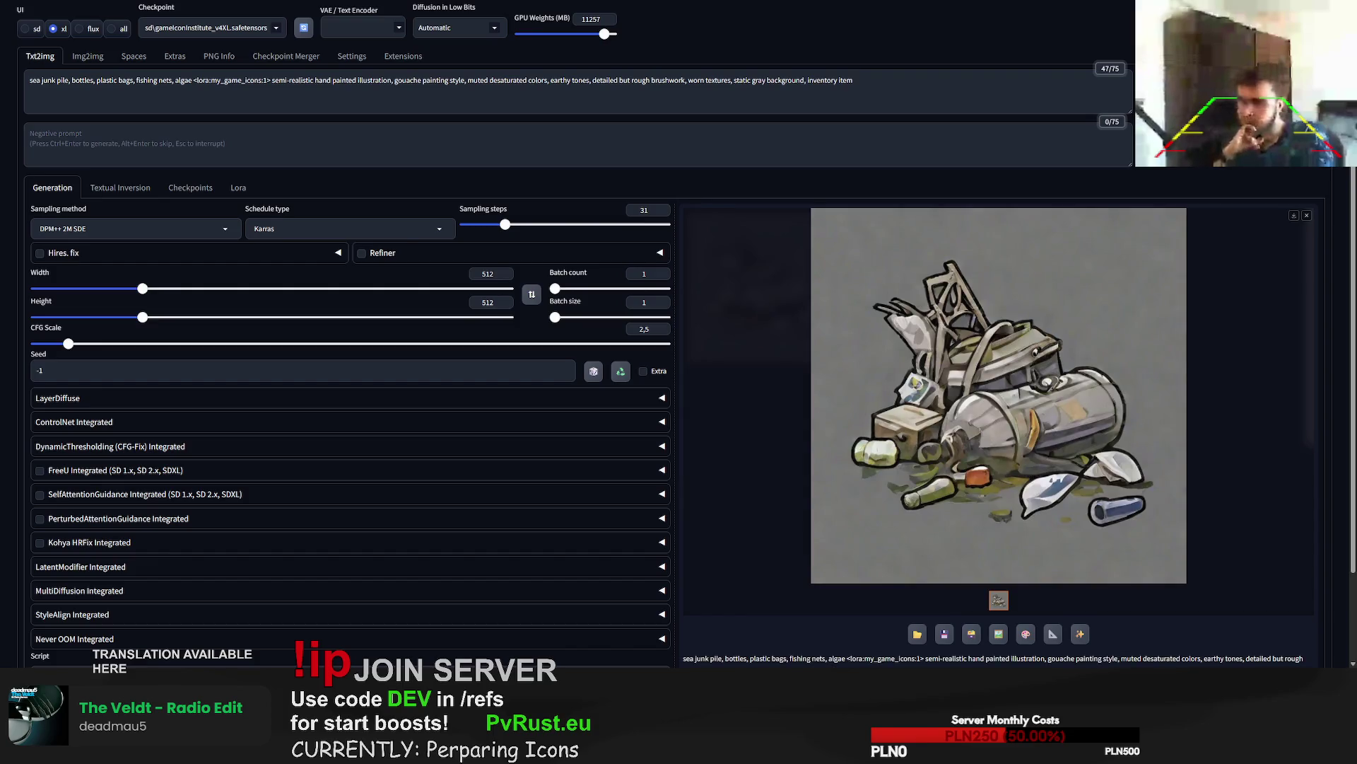
pyautogui.hotkey('ctrl', 'Return')
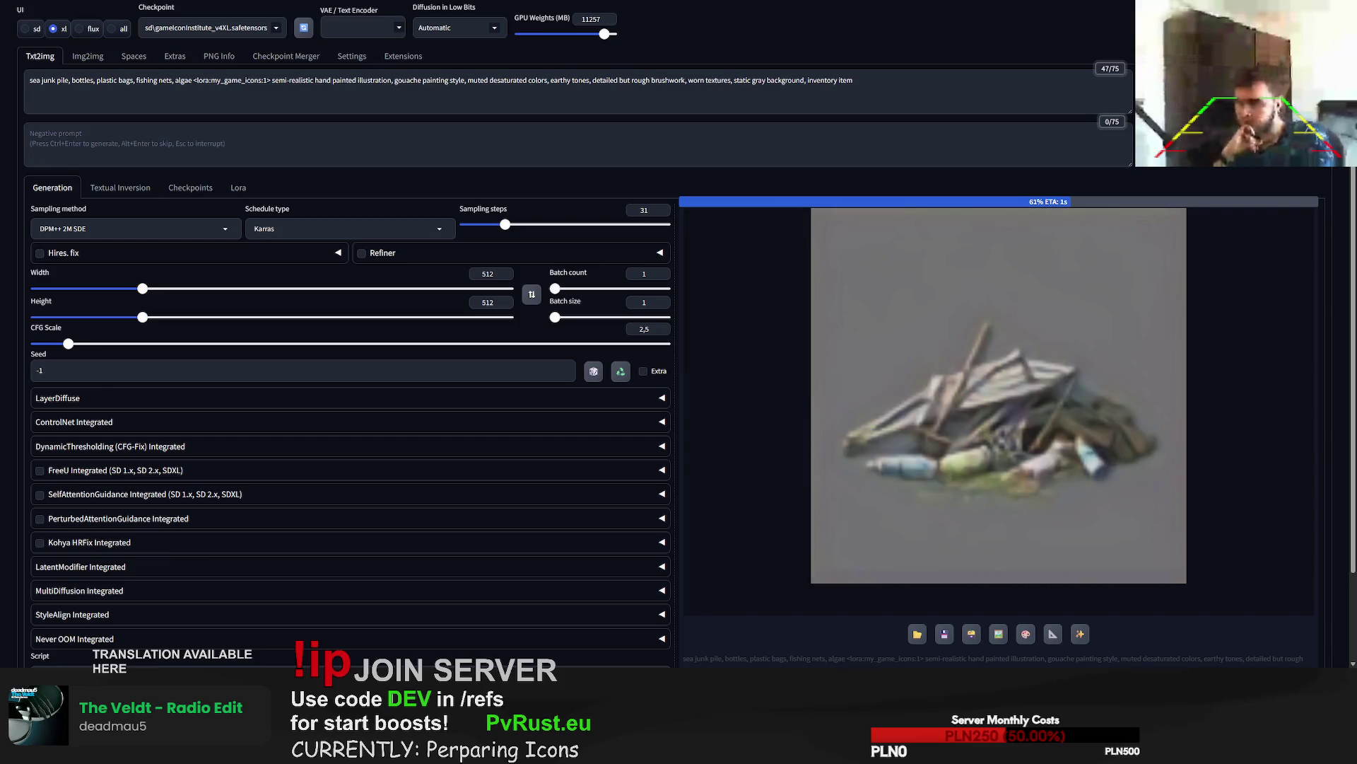
pyautogui.hotkey('ctrl', 'Return')
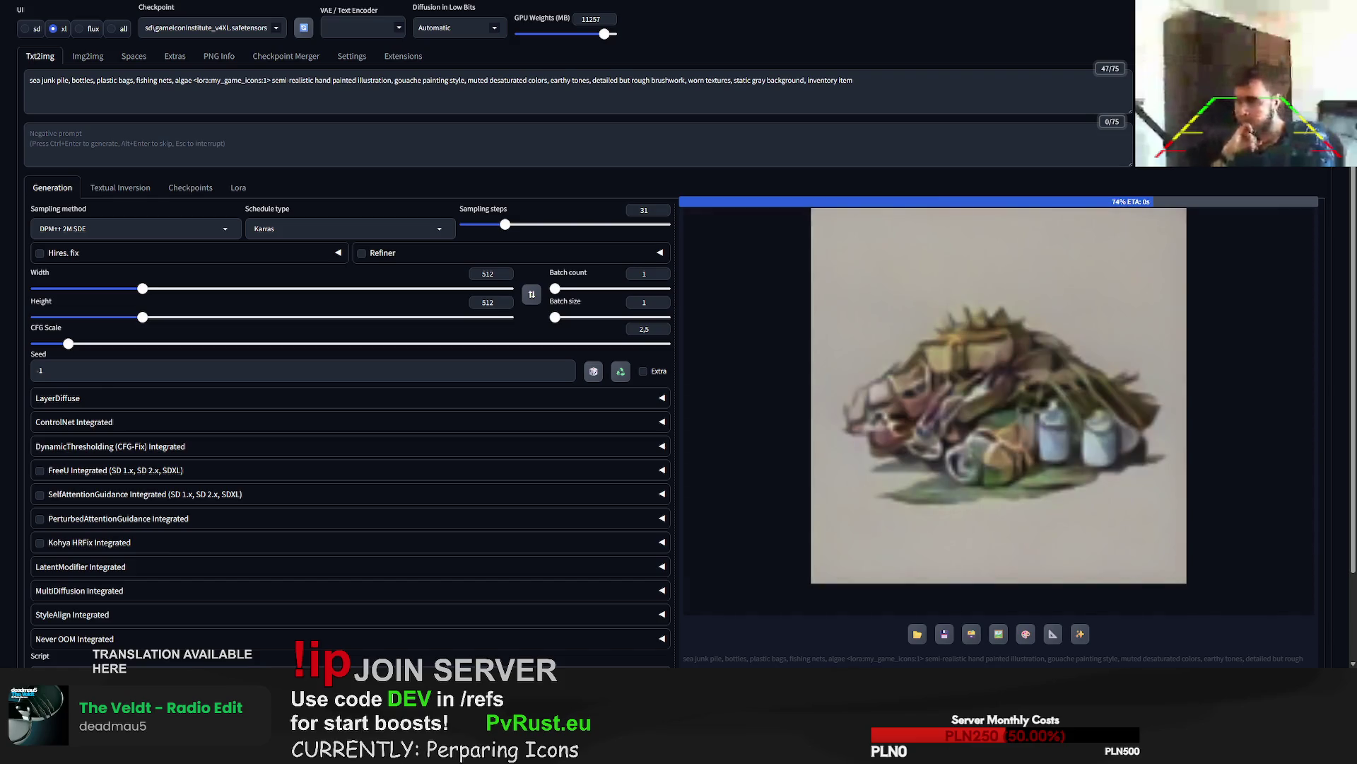
pyautogui.hotkey('ctrl', 'Return')
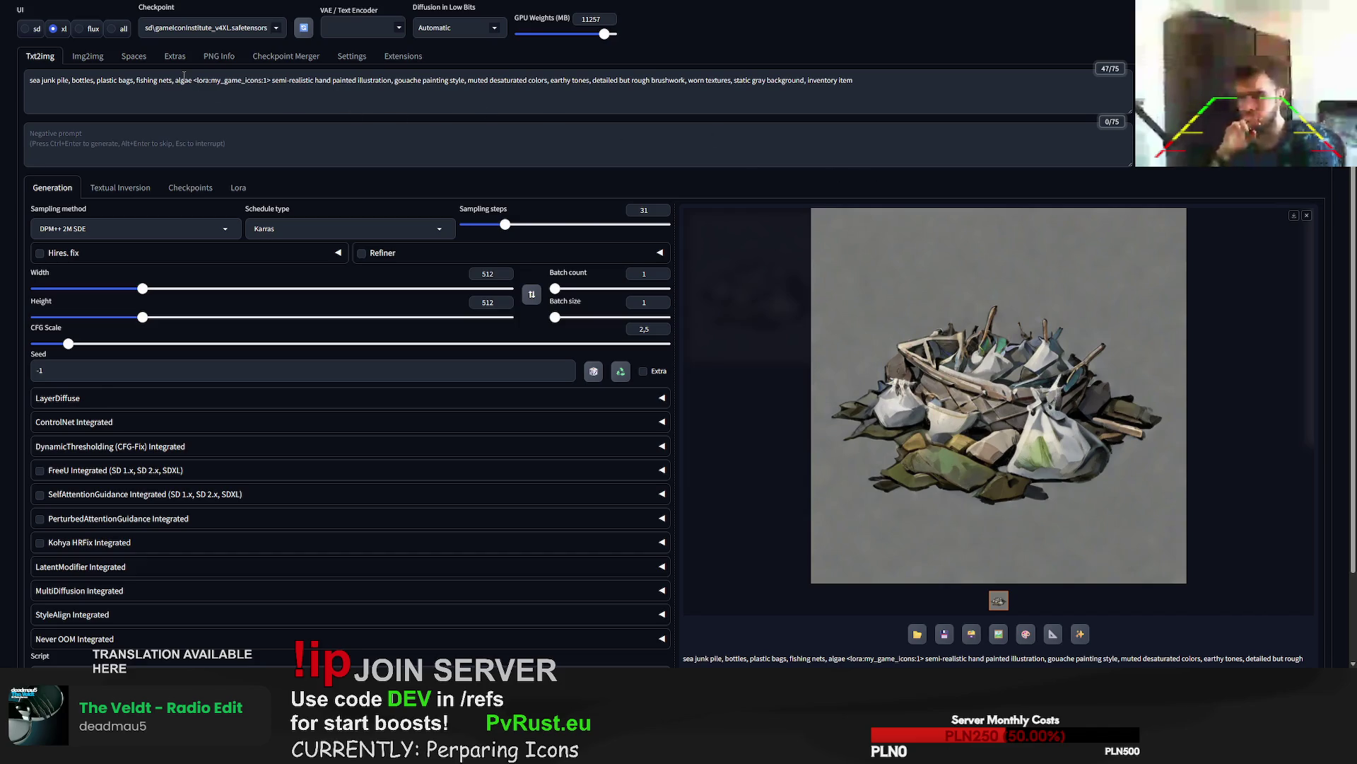
# - Remove 'fishing nets' from the prompt and generate three more sea junk piles
pyautogui.click(179, 87)
pyautogui.hotkey('ctrl', 'BackSpace')
pyautogui.hotkey('ctrl', 'BackSpace')
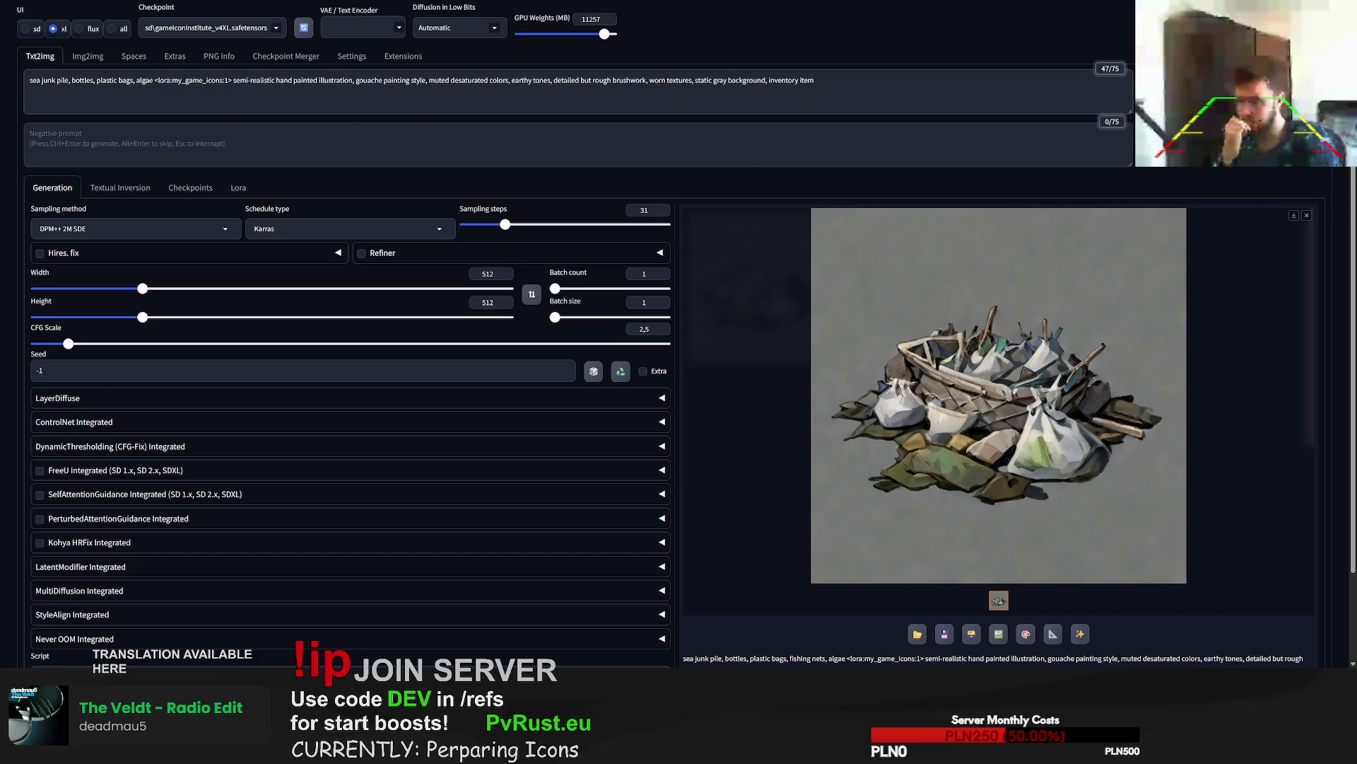
pyautogui.hotkey('ctrl', 'Return')
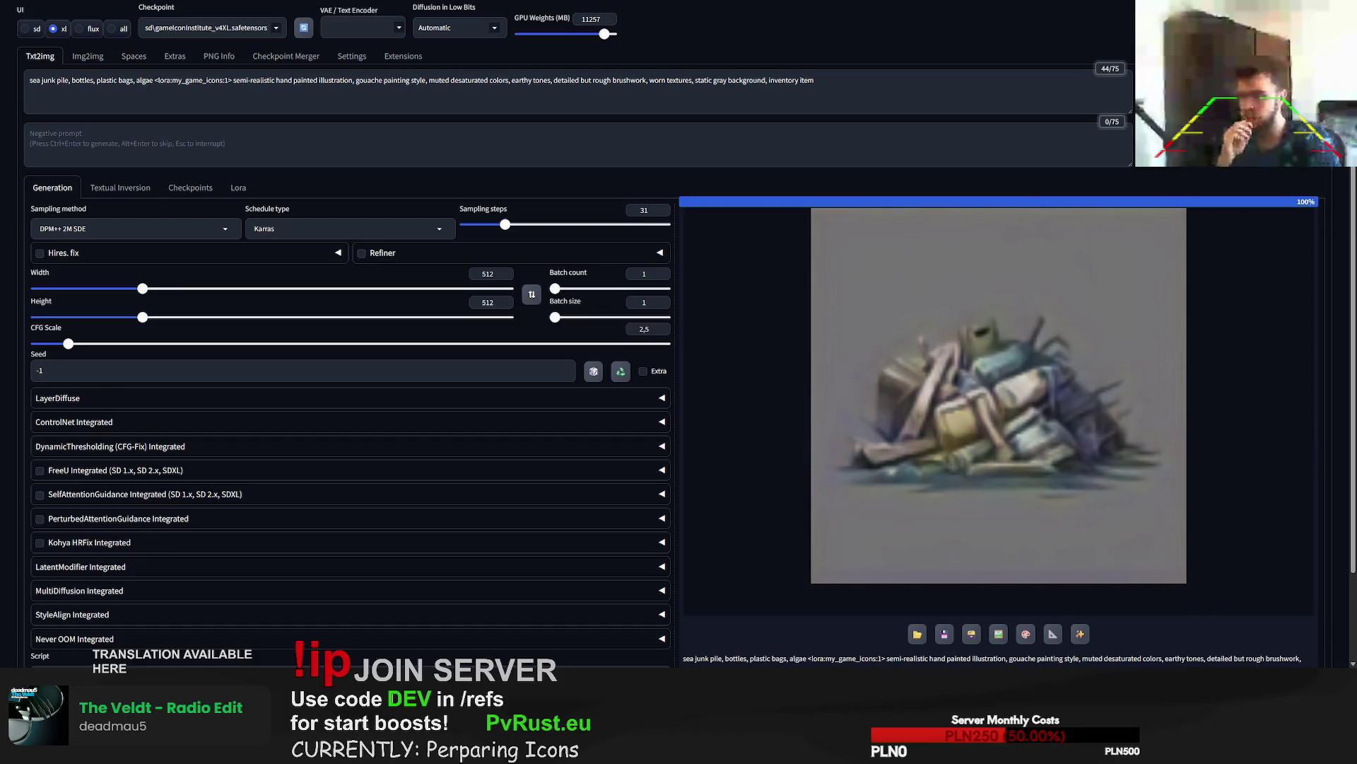
pyautogui.hotkey('ctrl', 'Return')
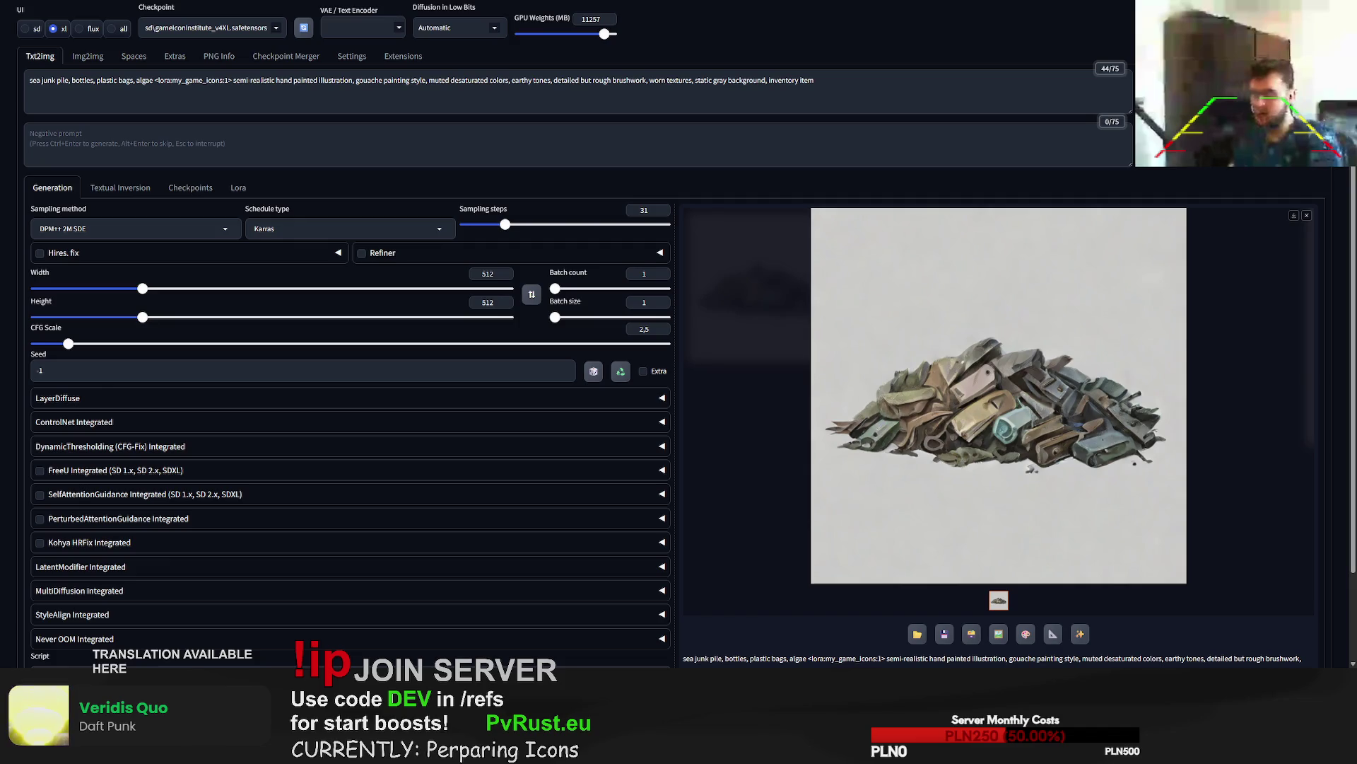
pyautogui.hotkey('ctrl', 'Return')
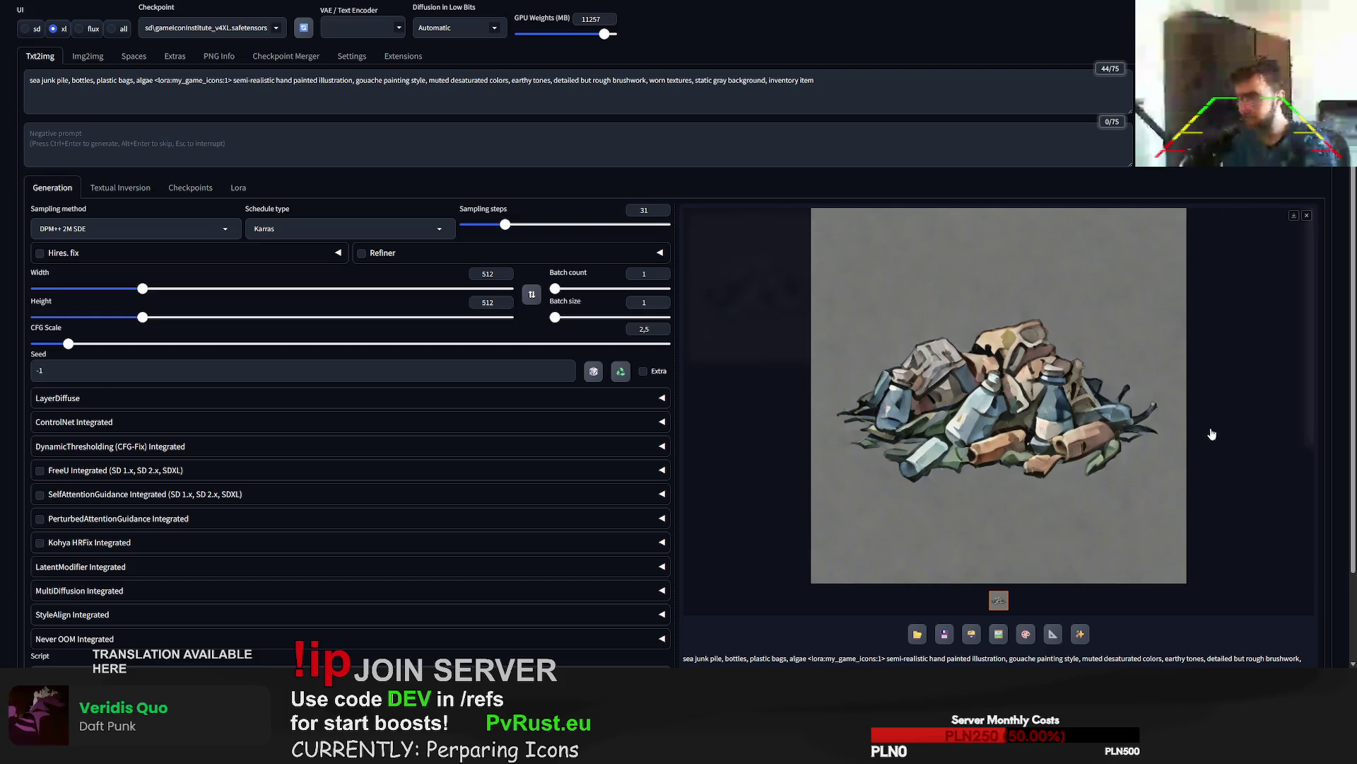
# - Copy the finished sea-junk image's seed and generate a new pile
pyautogui.scroll(-3, 947, 494)
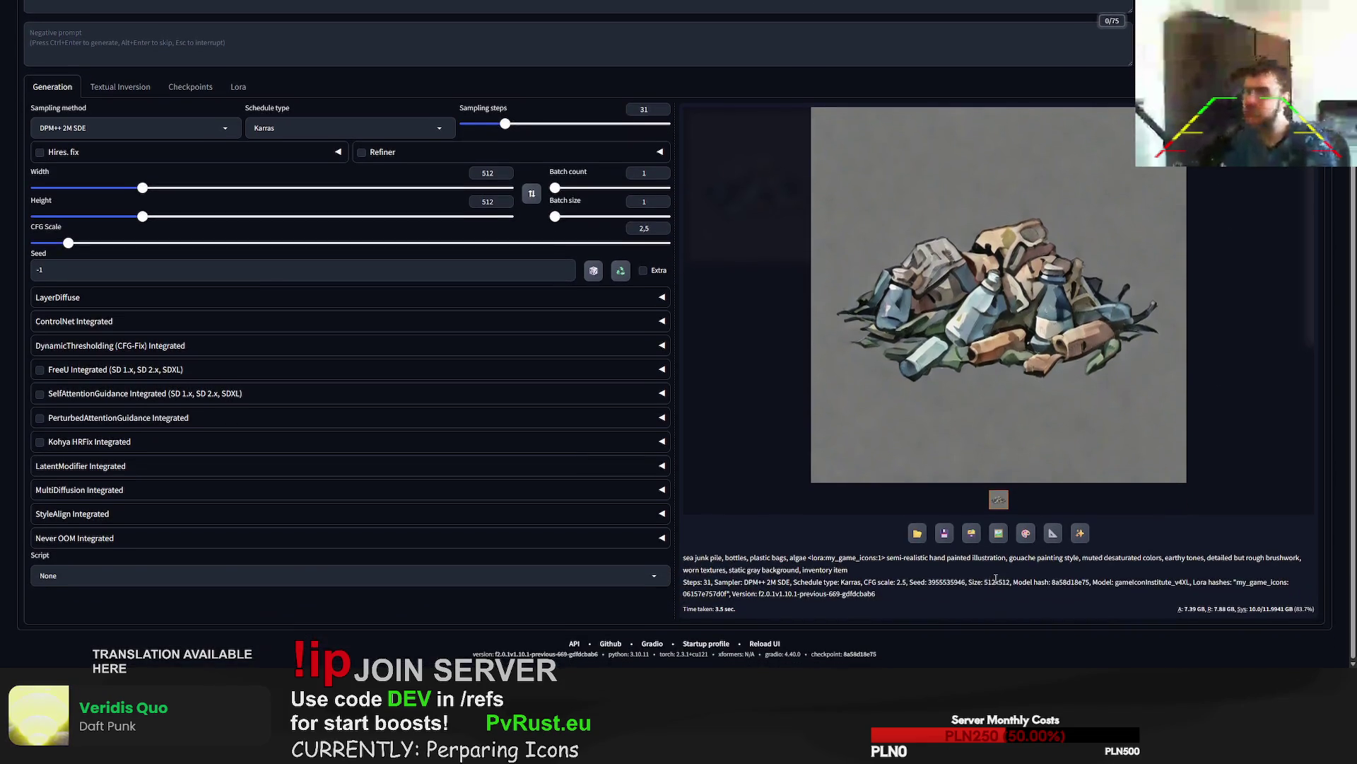
pyautogui.doubleClick(946, 582)
pyautogui.hotkey('alt', 'Tab')
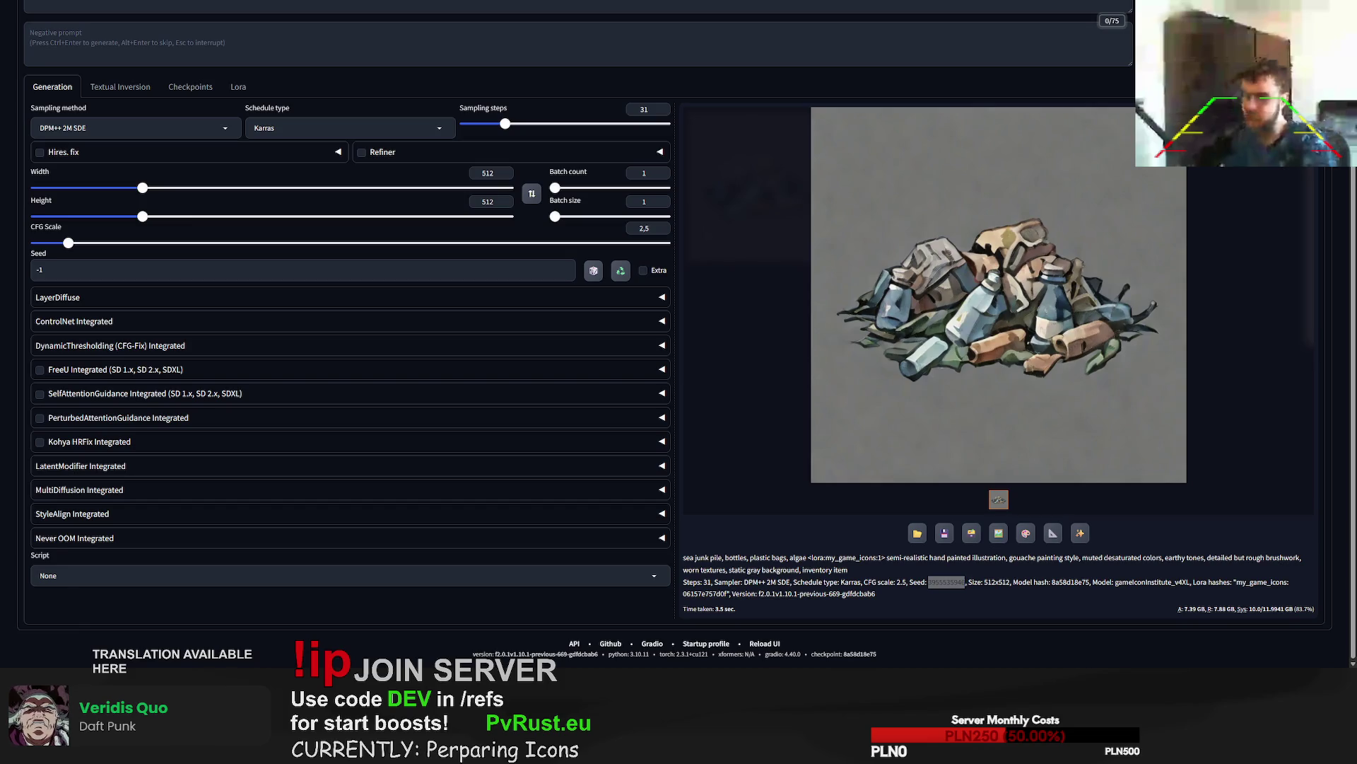
pyautogui.scroll(1, 679, 333)
pyautogui.hotkey('ctrl', 'Return')
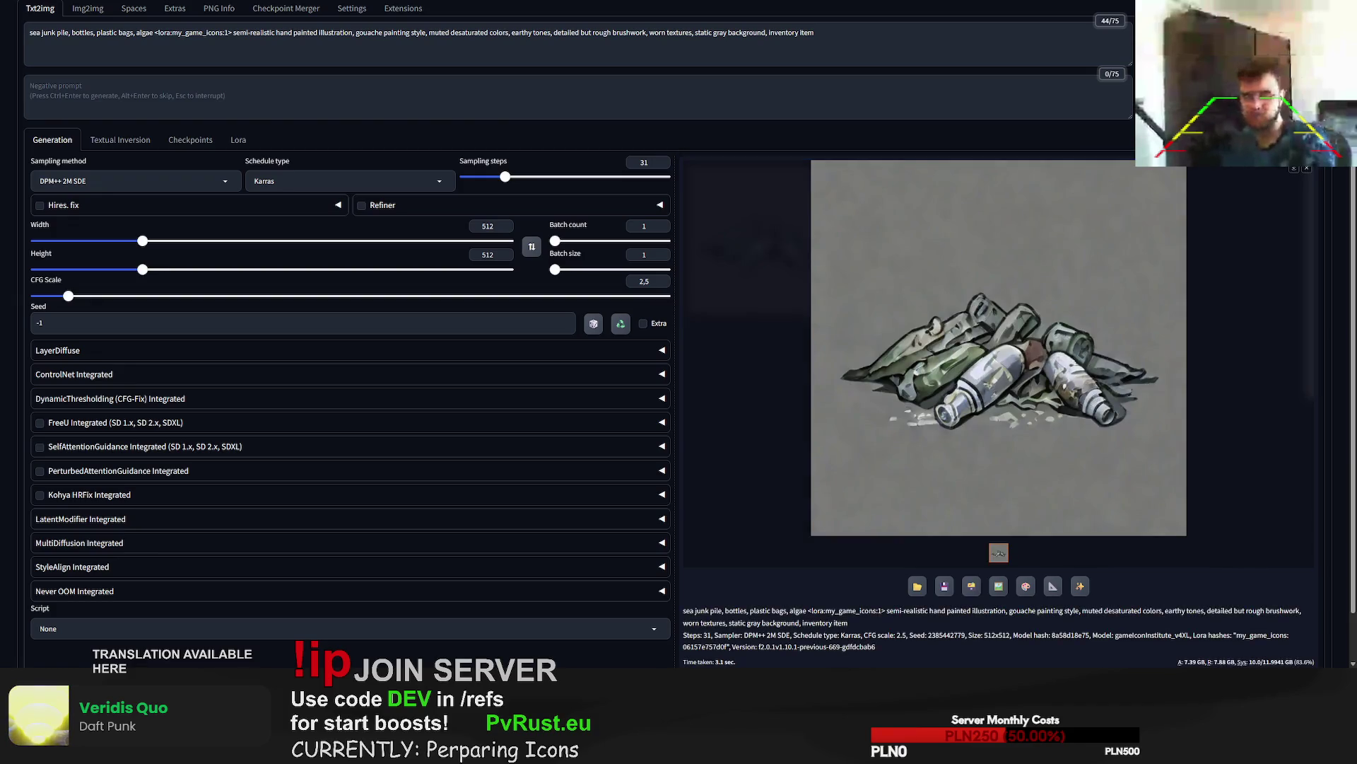
# - Copy the new image's seed and generate two more pile variations
pyautogui.scroll(-1, 1075, 459)
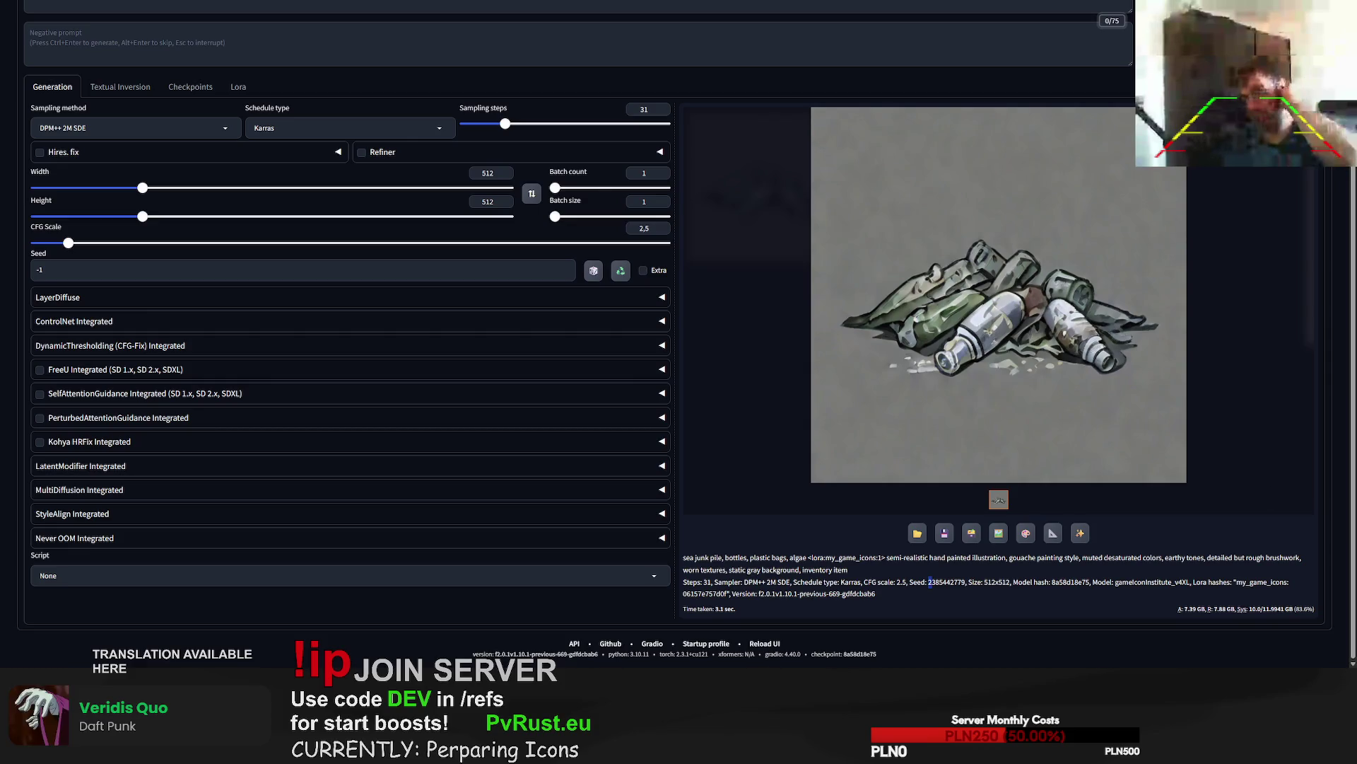
pyautogui.doubleClick(931, 581)
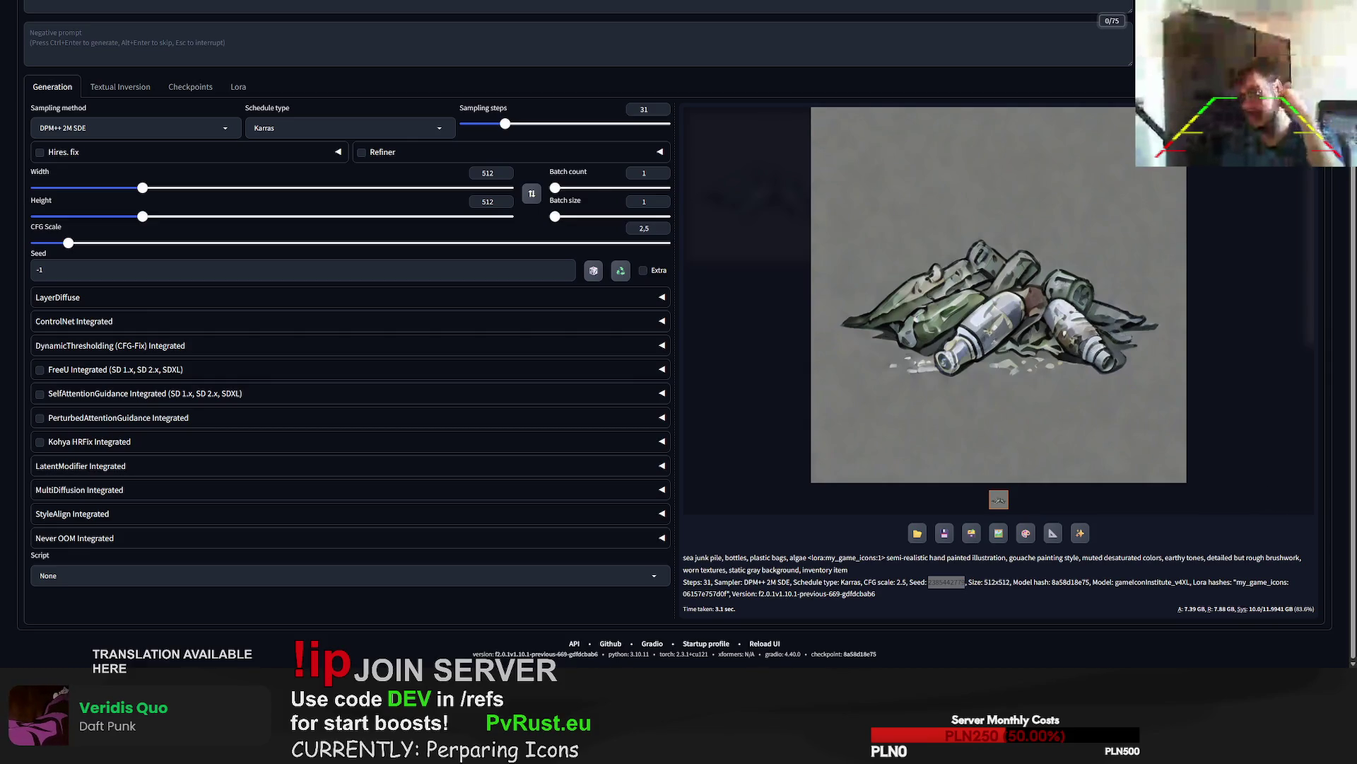
pyautogui.scroll(1, 931, 581)
pyautogui.hotkey('ctrl', 'Return')
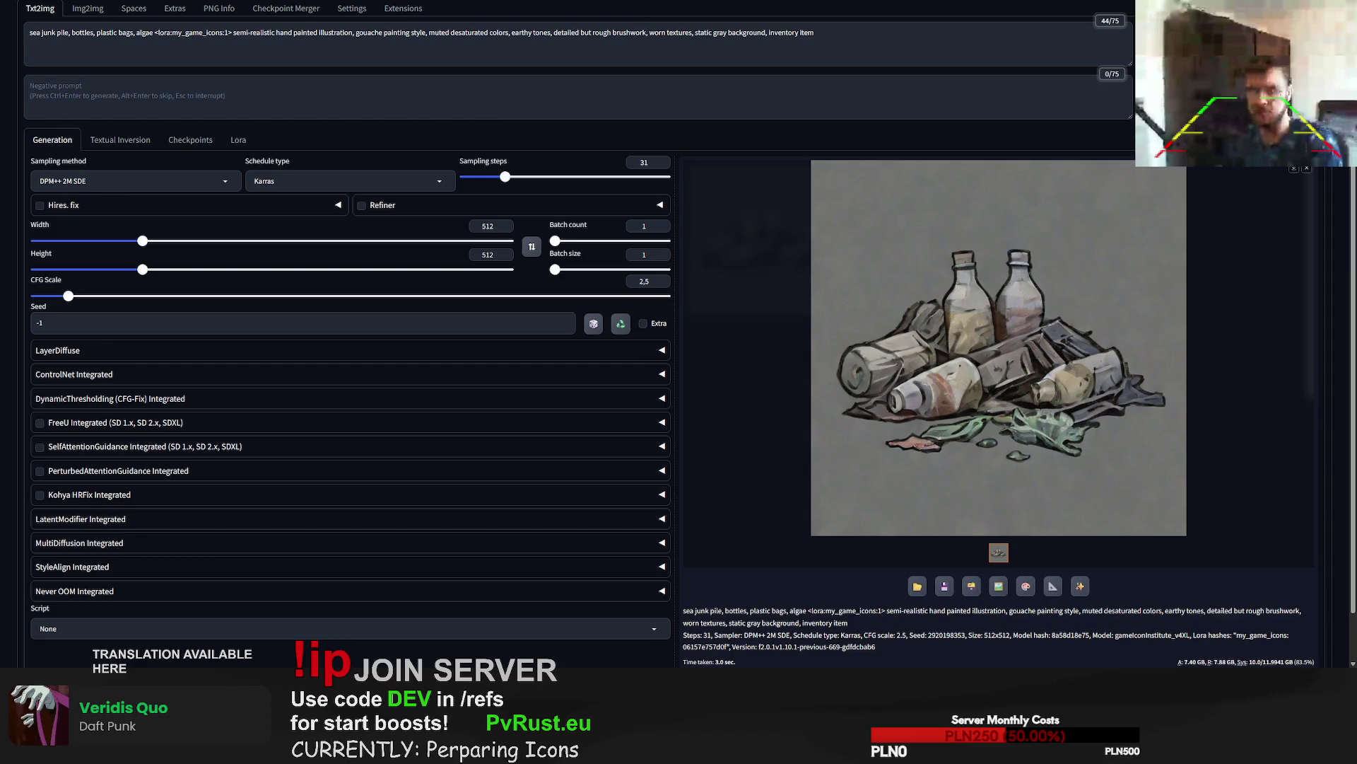
pyautogui.hotkey('ctrl', 'Return')
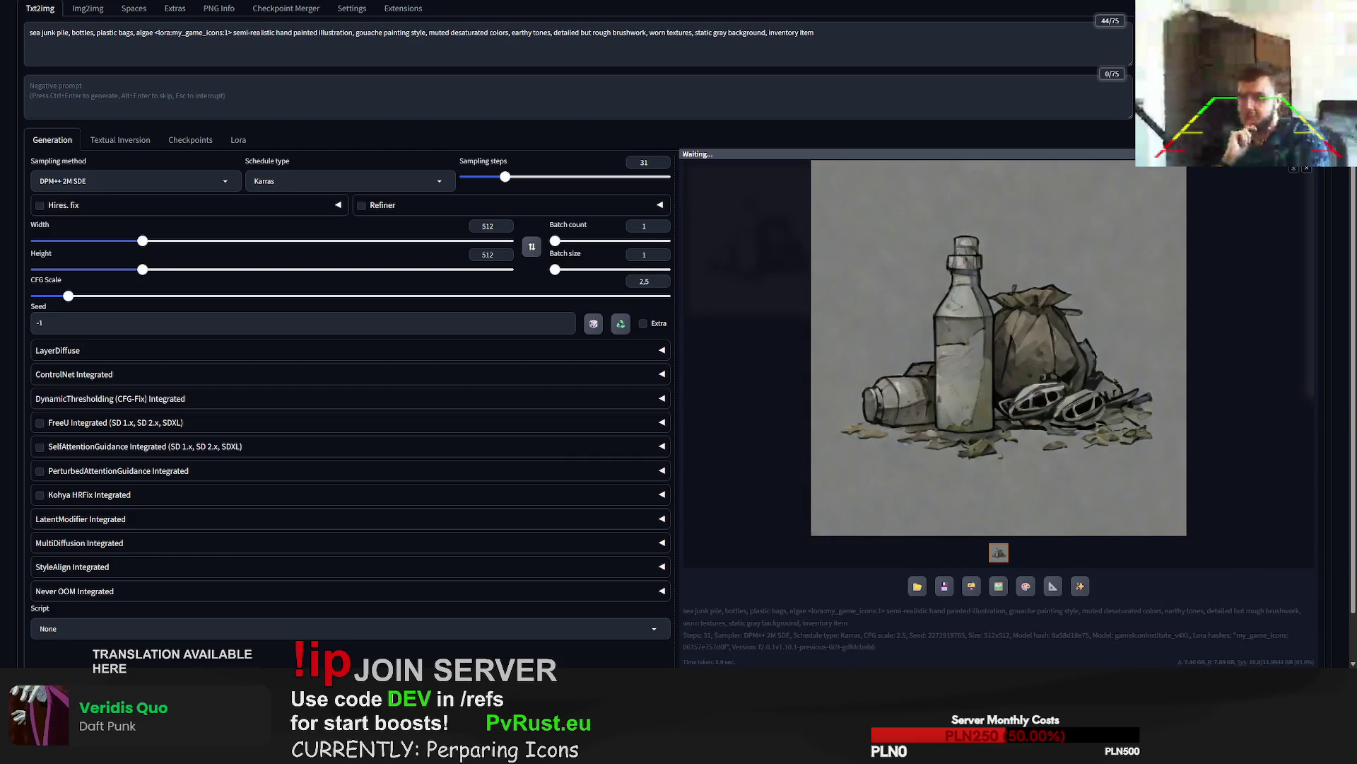
pyautogui.doubleClick(48, 32)
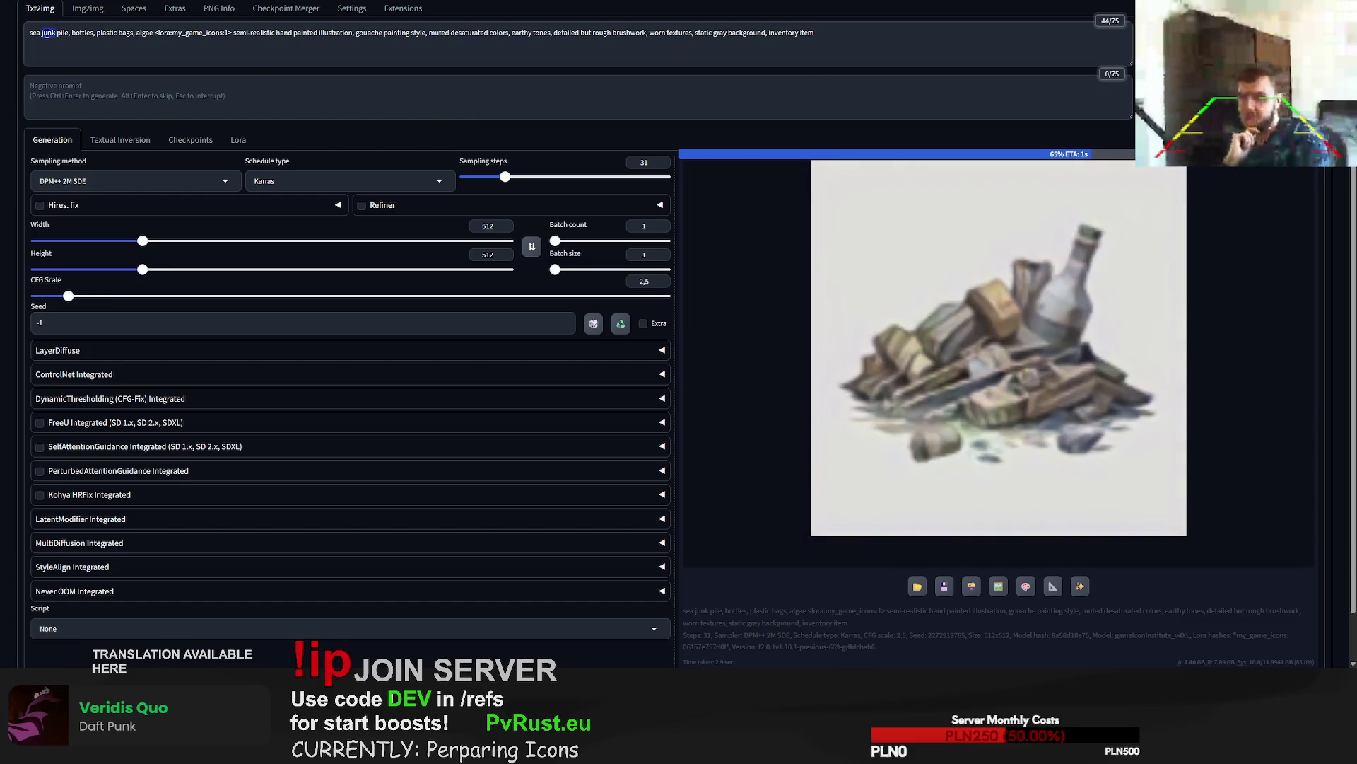
pyautogui.write('trash')
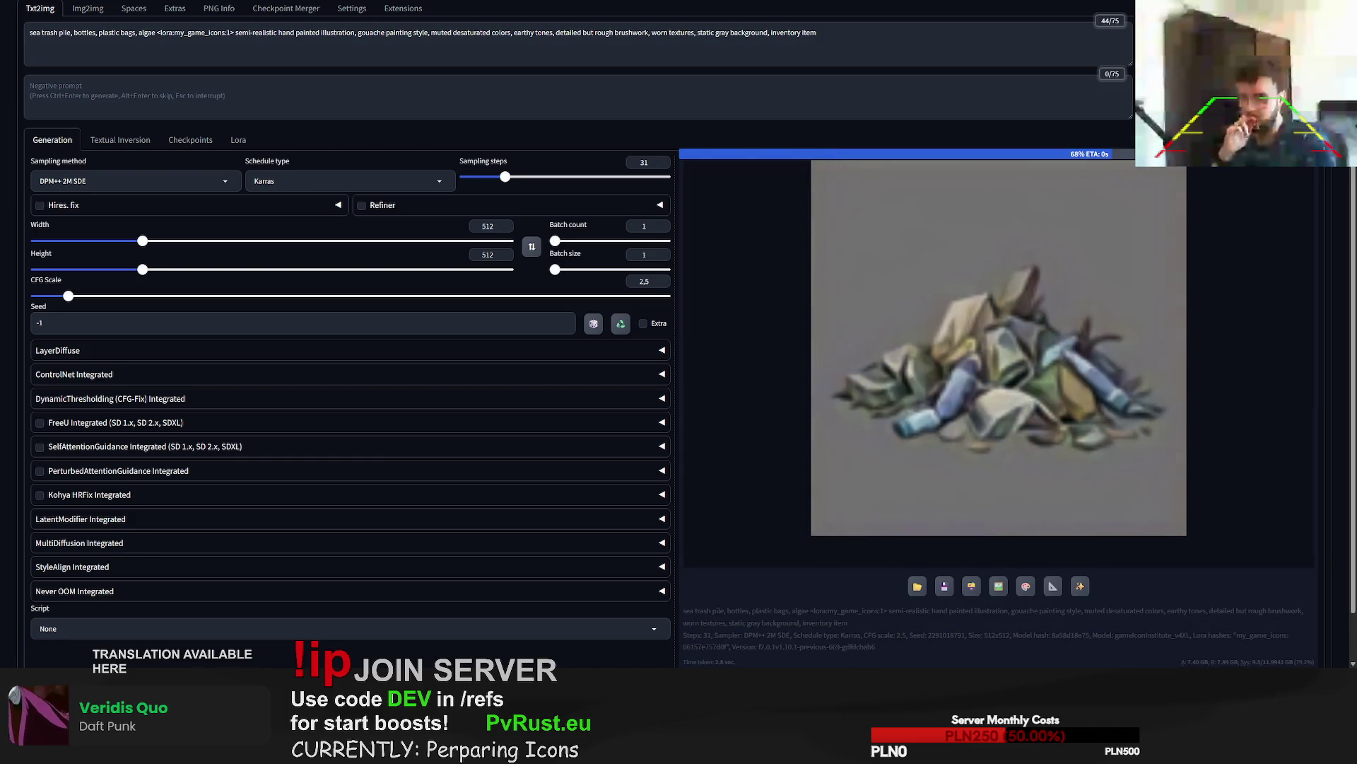
pyautogui.scroll(-1, 1099, 520)
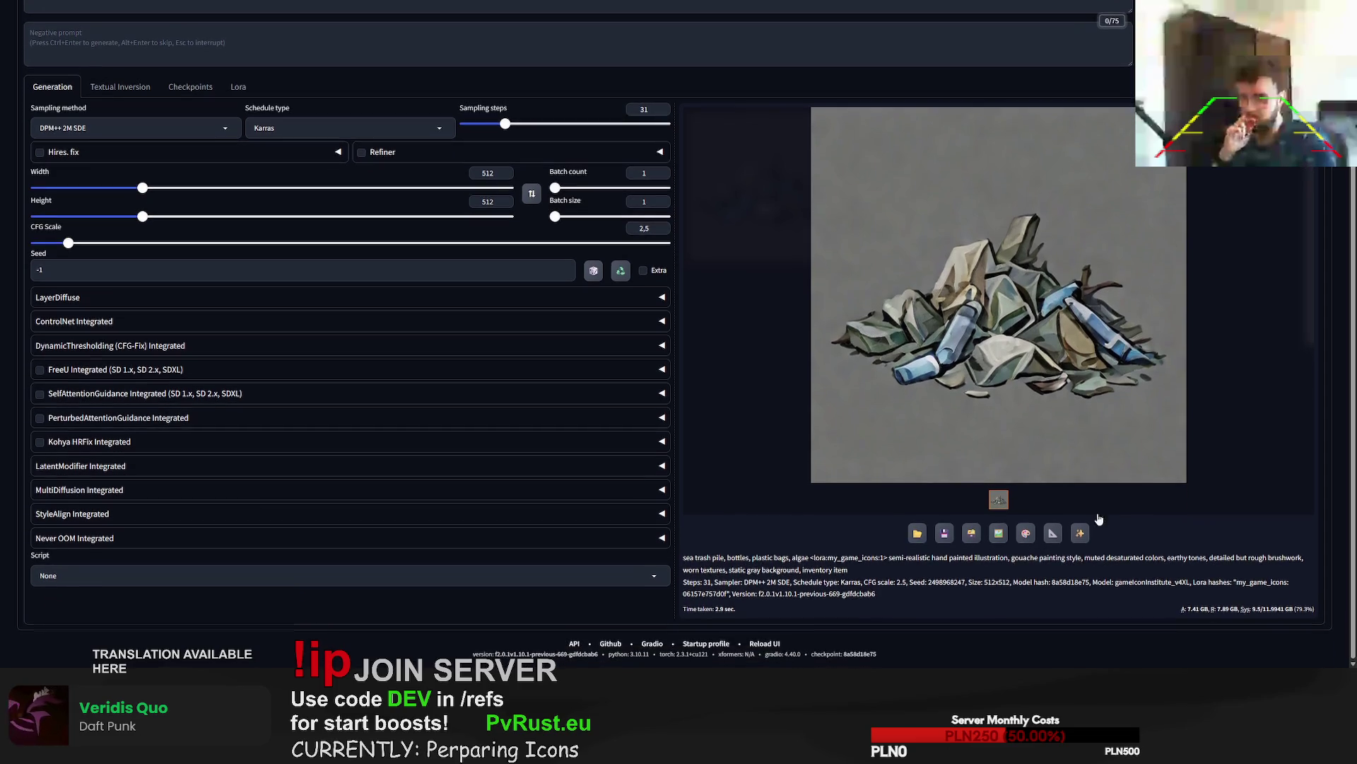
pyautogui.doubleClick(953, 583)
pyautogui.hotkey('ctrl', 'c')
pyautogui.hotkey('alt', 'Tab')
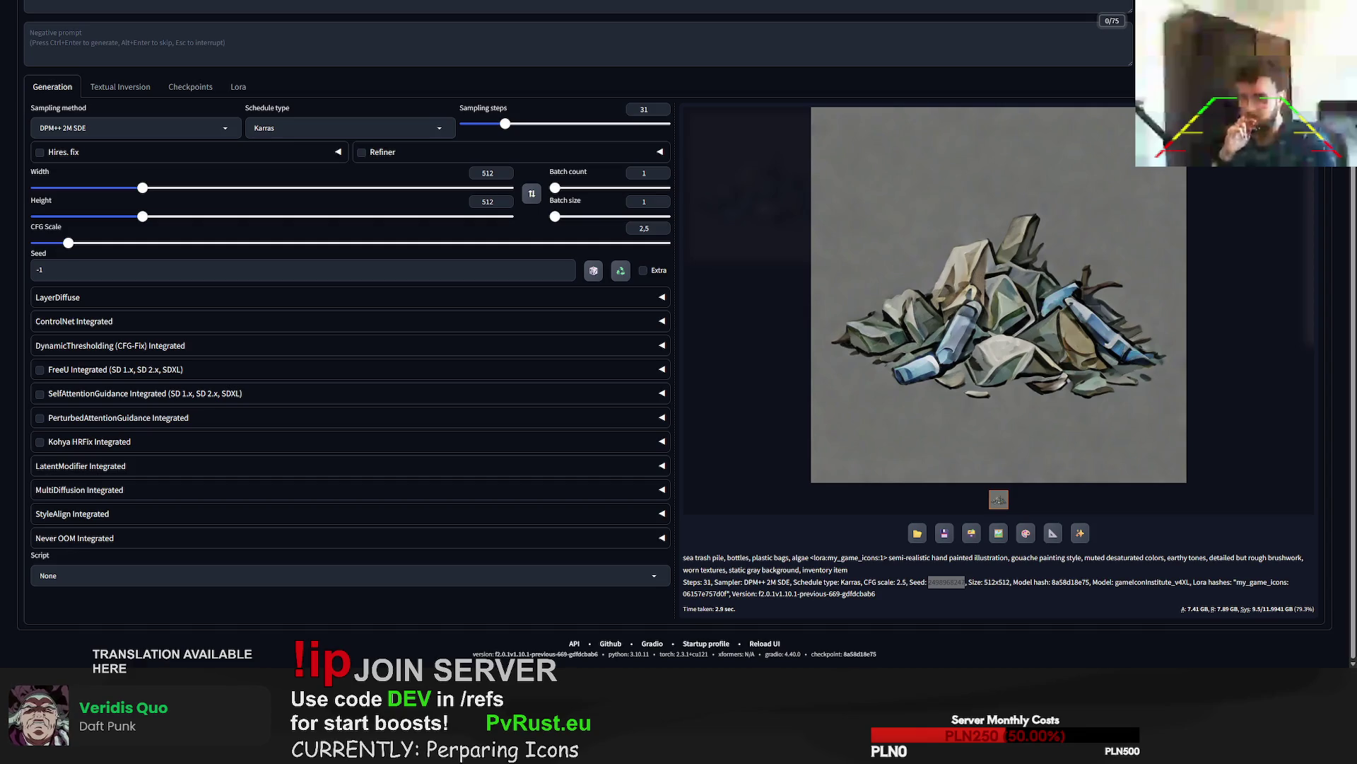
pyautogui.click(283, 269)
pyautogui.hotkey('ctrl', 'a')
pyautogui.hotkey('ctrl', 'v')
pyautogui.moveTo(505, 124); pyautogui.dragTo(602, 125)
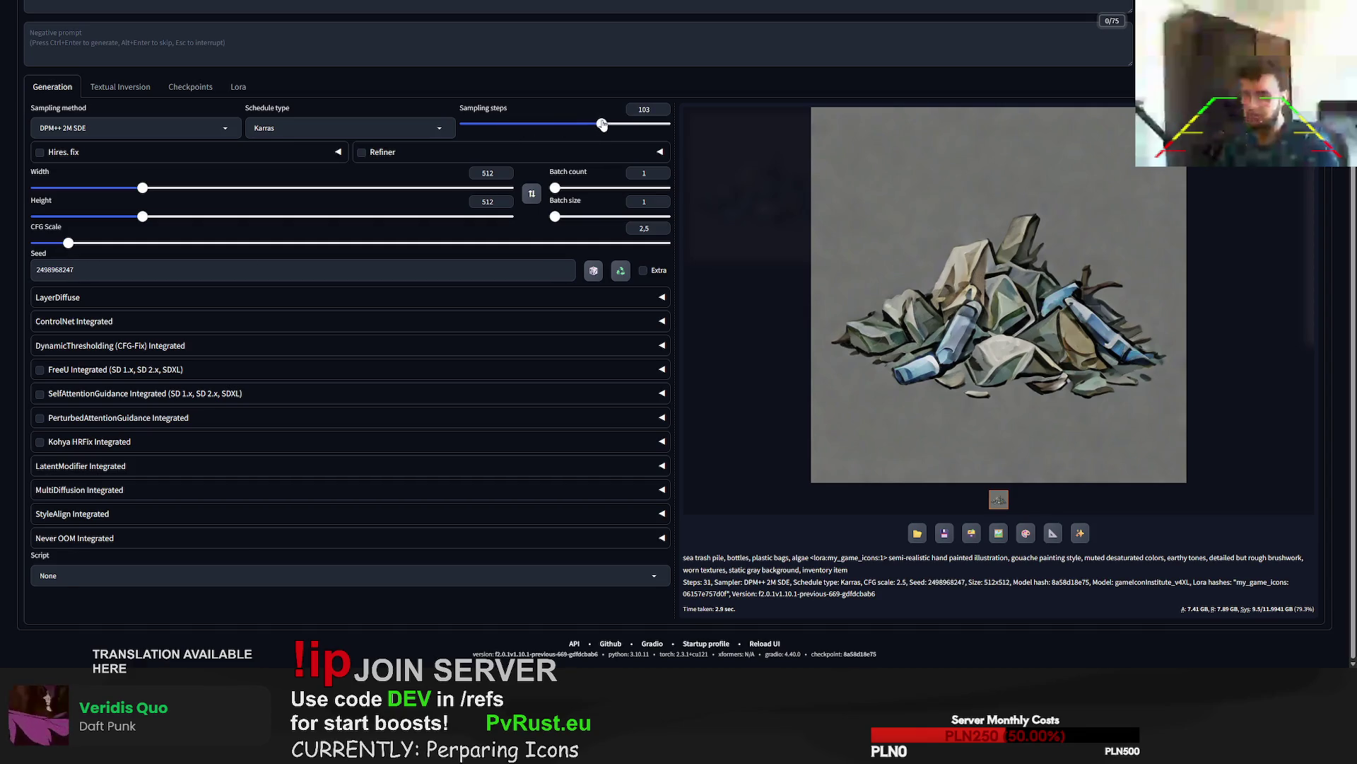
pyautogui.scroll(2, 602, 125)
pyautogui.hotkey('ctrl', 'Return')
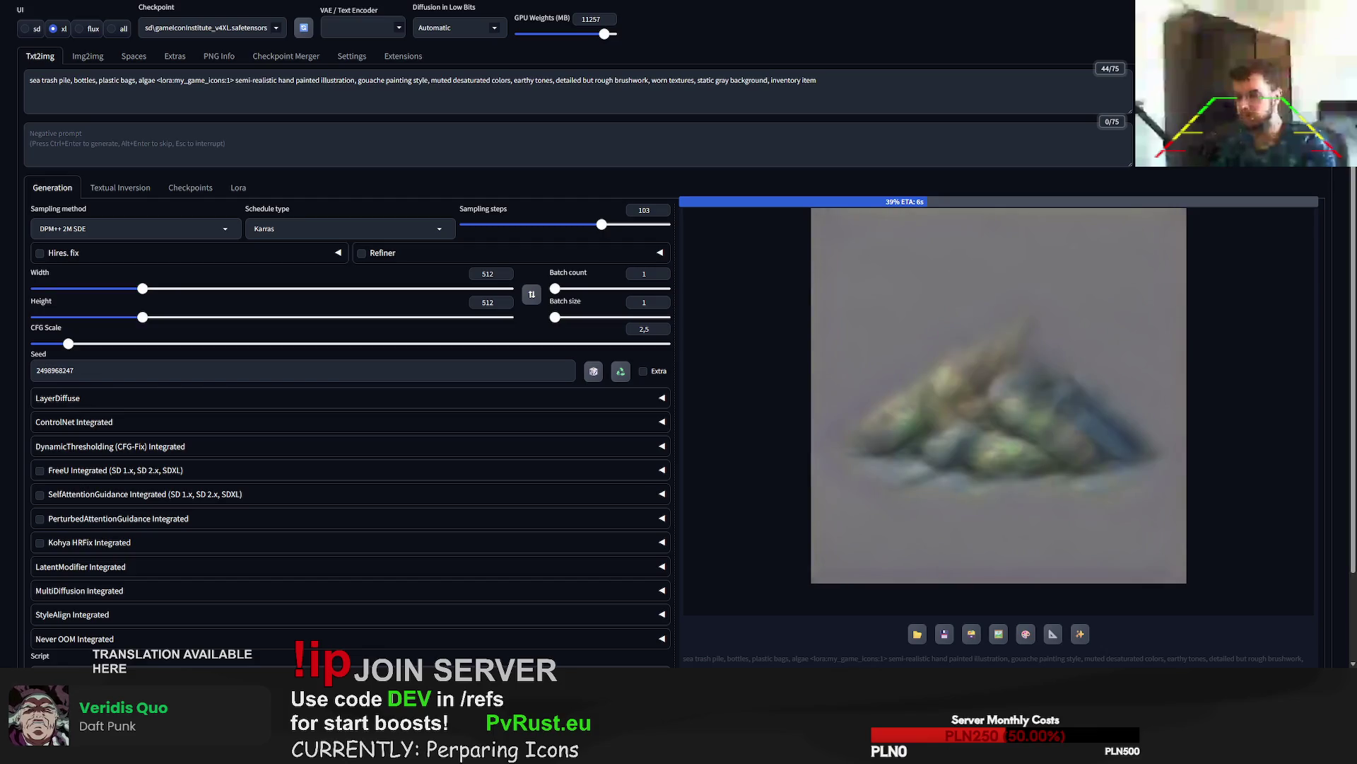
pyautogui.doubleClick(59, 83)
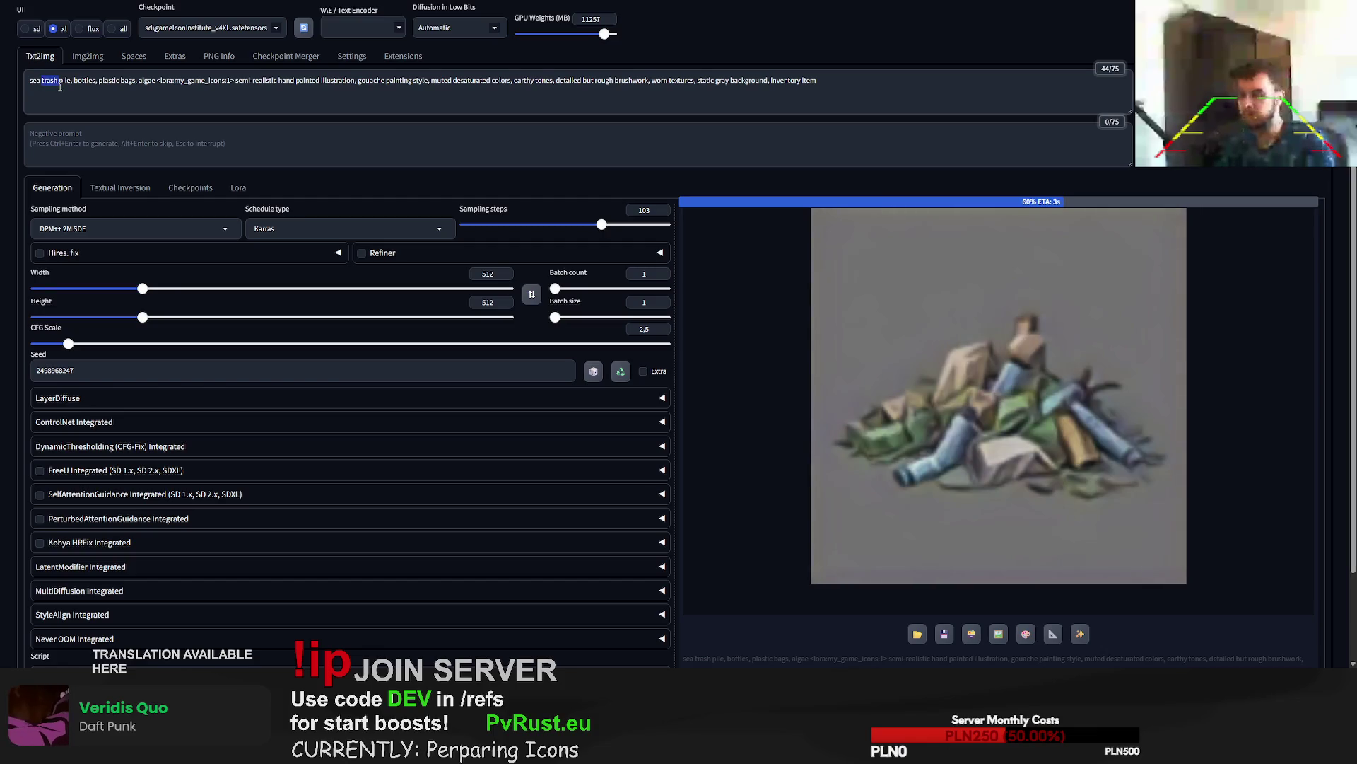
pyautogui.write('junk')
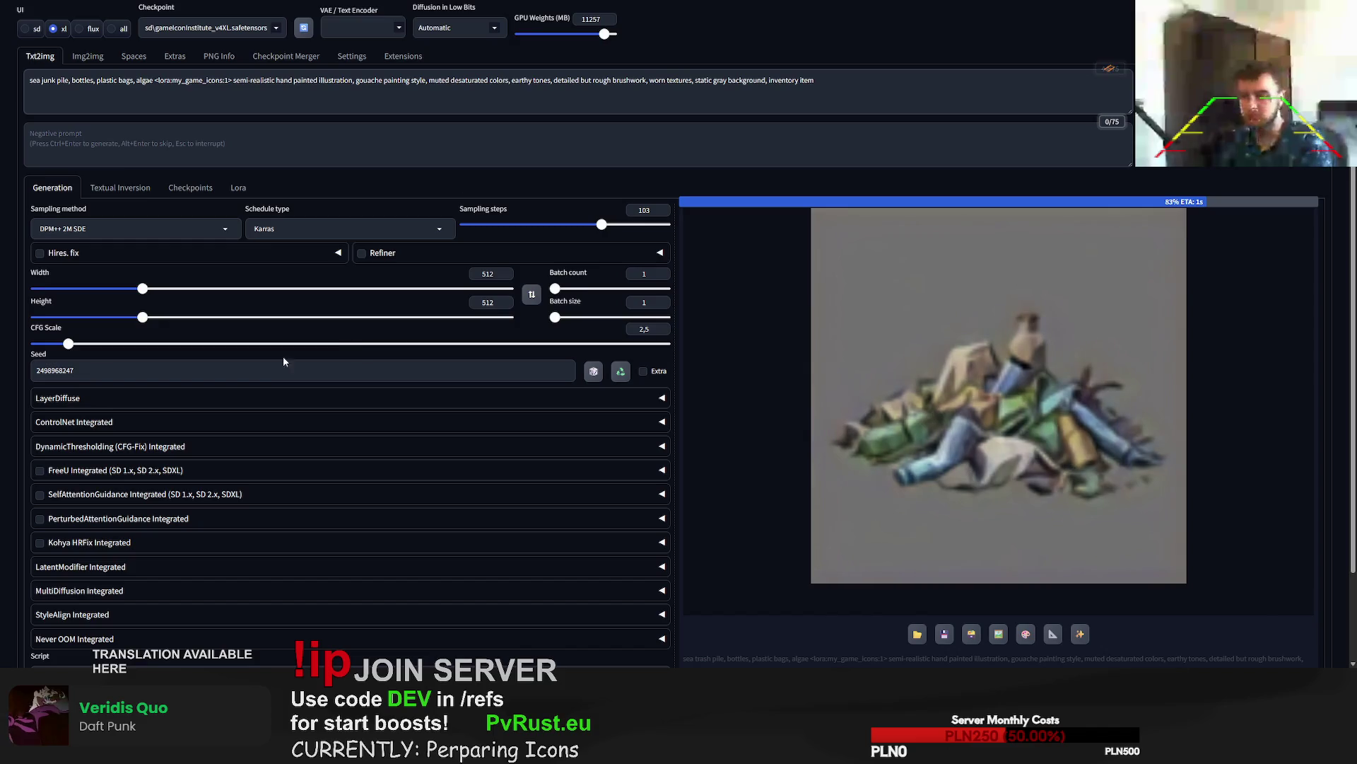
pyautogui.click(530, 374)
pyautogui.hotkey('ctrl', 'a')
pyautogui.hotkey('ctrl', 'v')
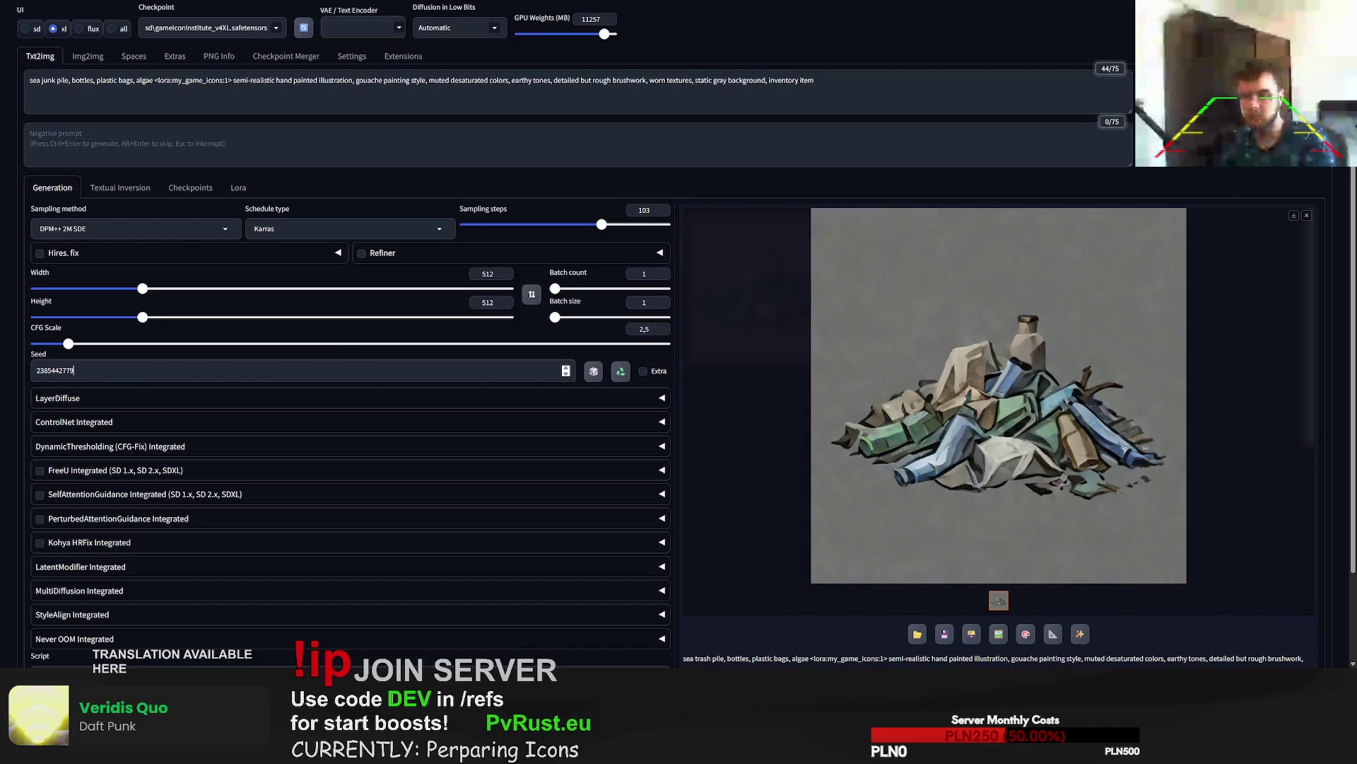
pyautogui.hotkey('ctrl', 'Return')
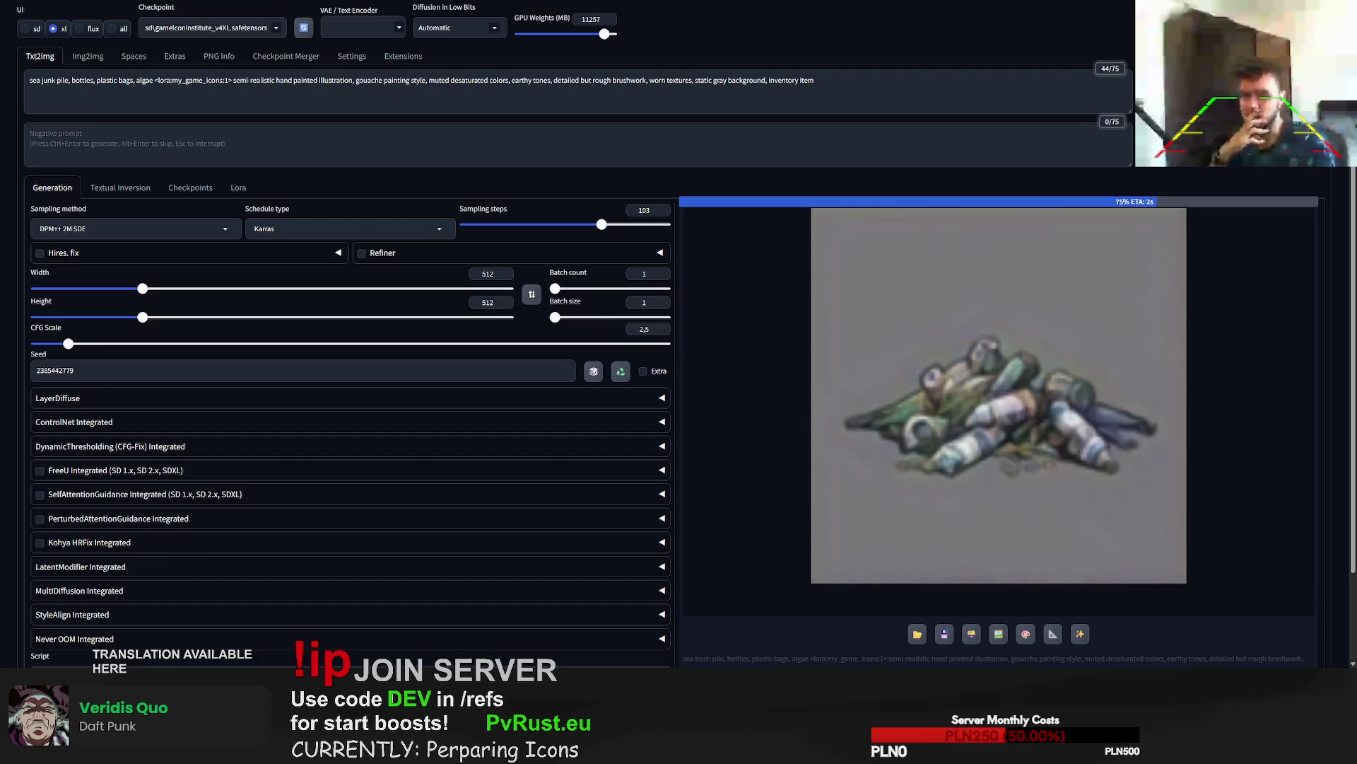
pyautogui.doubleClick(55, 370)
pyautogui.hotkey('ctrl', 'v')
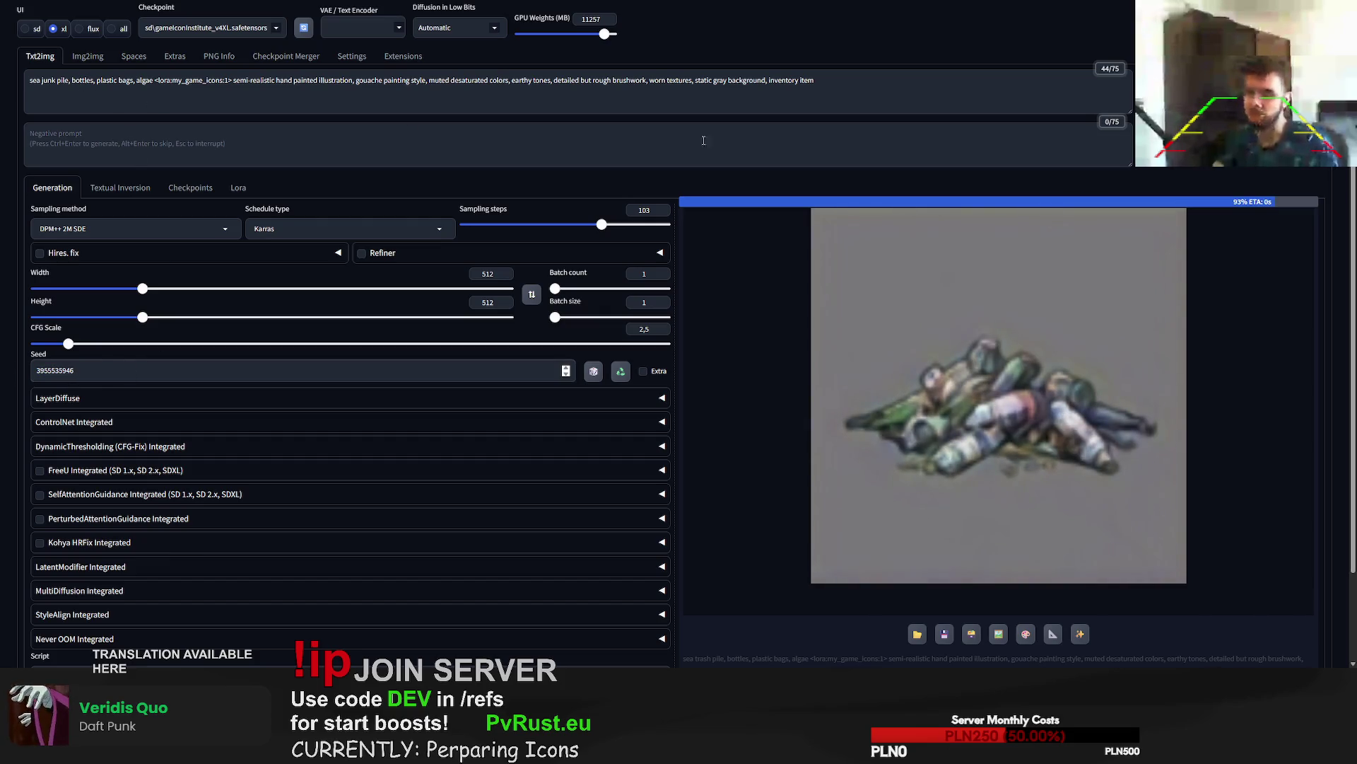
pyautogui.hotkey('ctrl', 'Return')
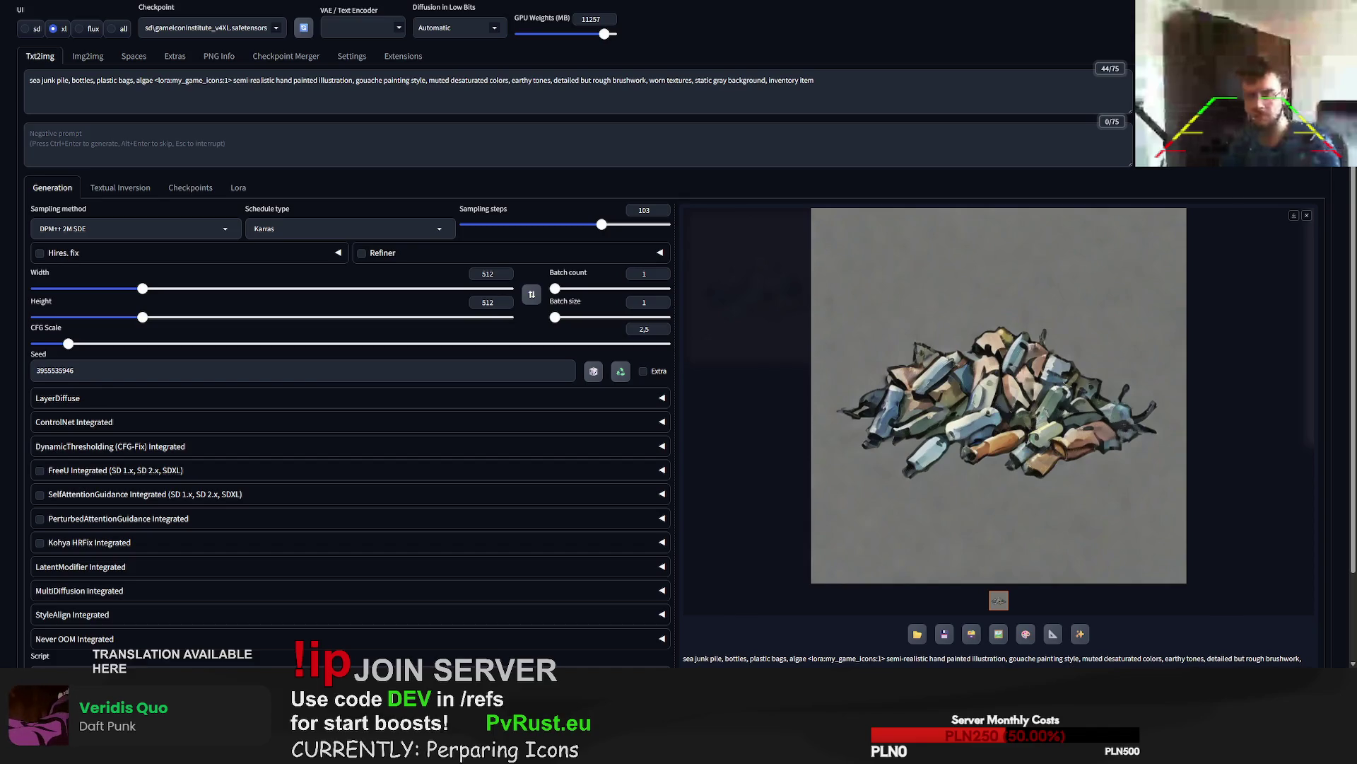
# - In img2img, paste the fishing-net picture, make the prompt subject 'fishing net', and generate
pyautogui.click(88, 56)
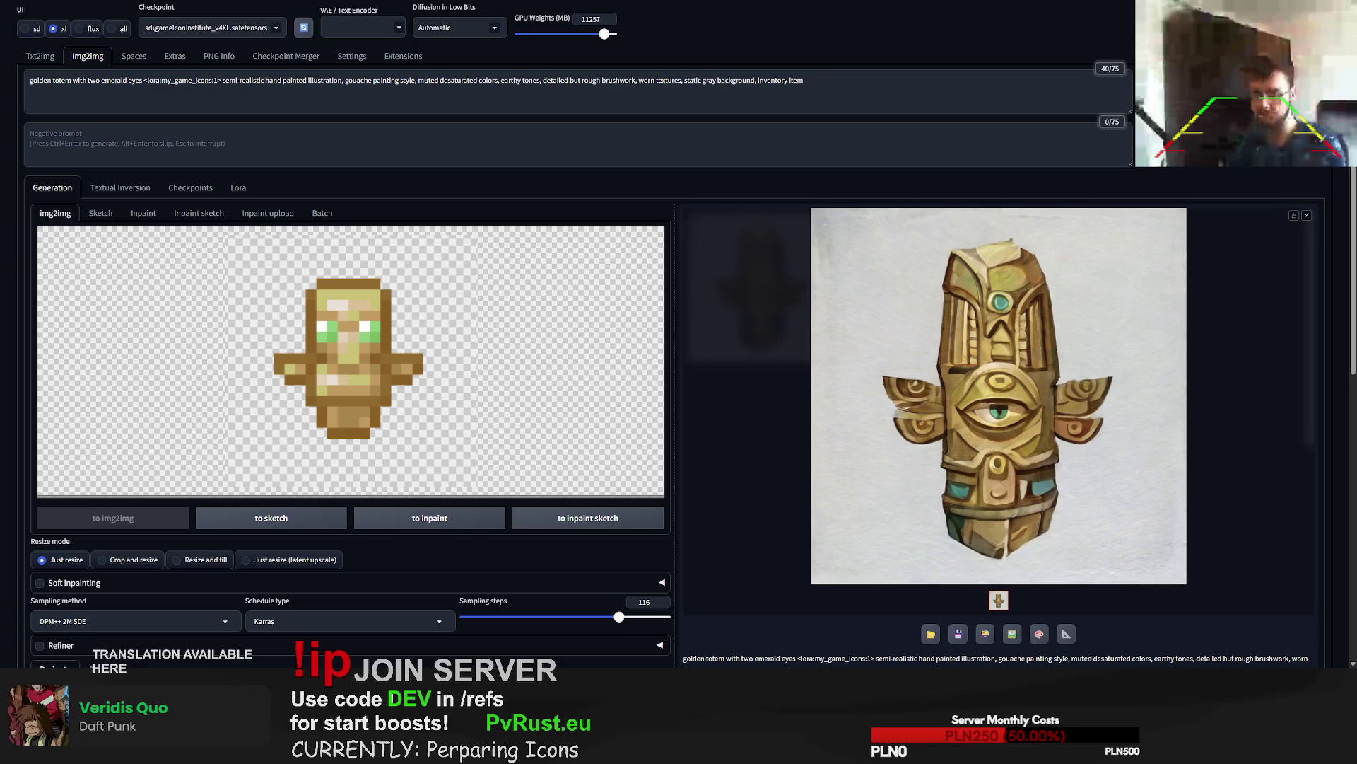
pyautogui.hotkey('ctrl', 'v')
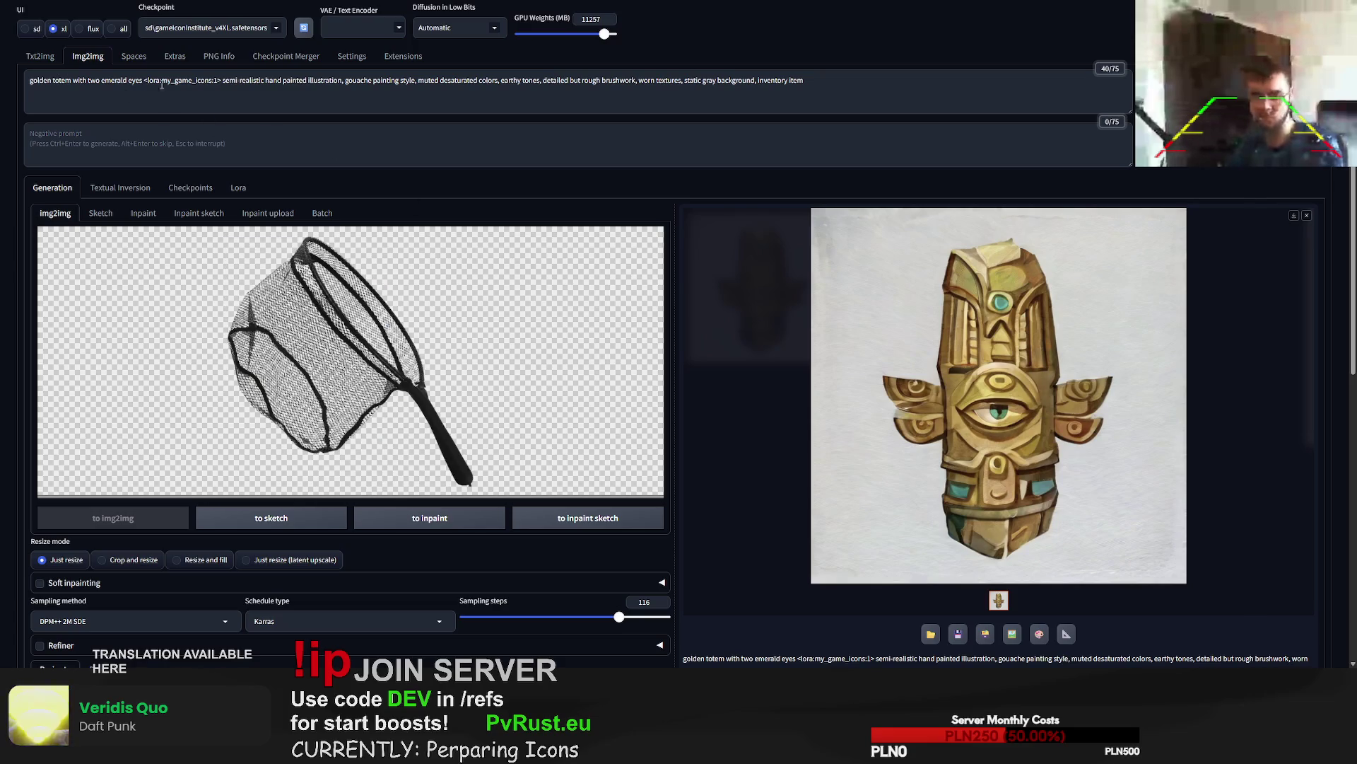
pyautogui.moveTo(143, 80); pyautogui.dragTo(30, 80)
pyautogui.write('fishing')
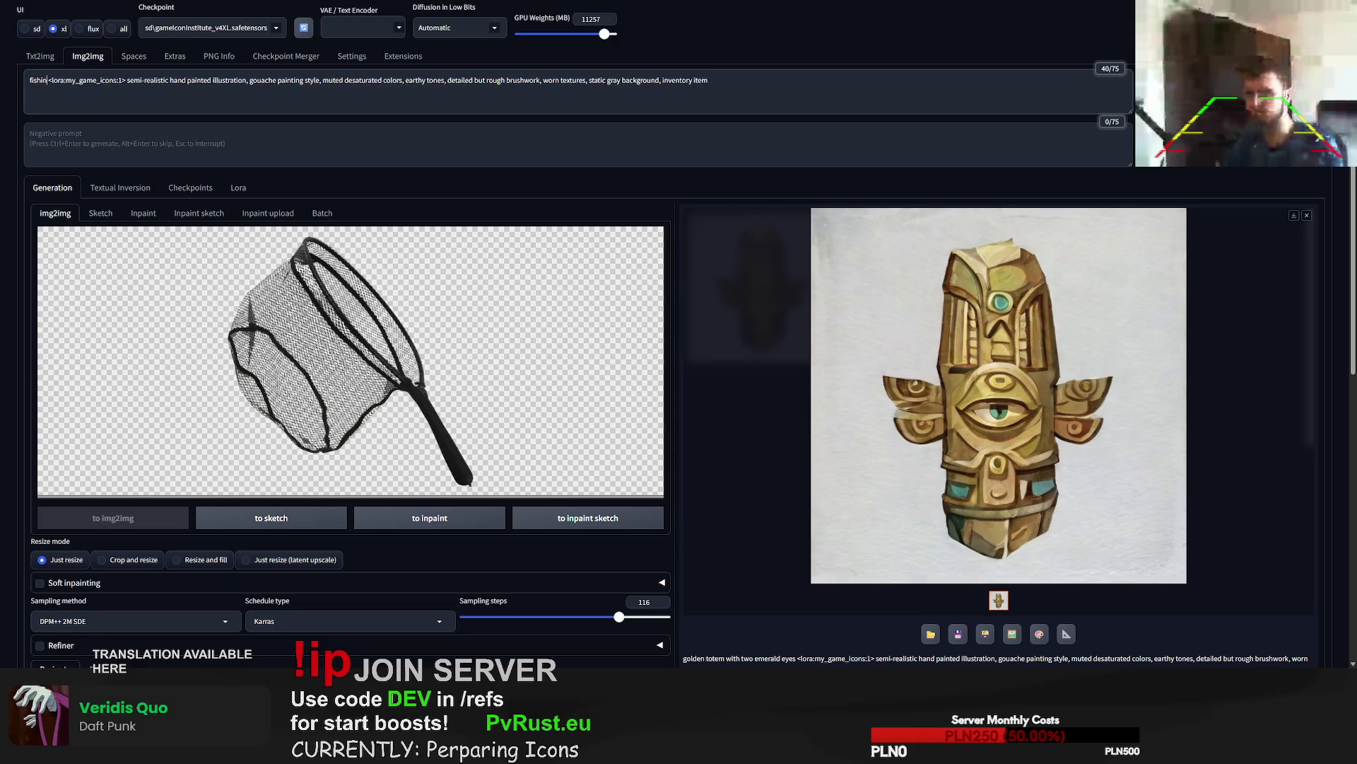
pyautogui.write(' net')
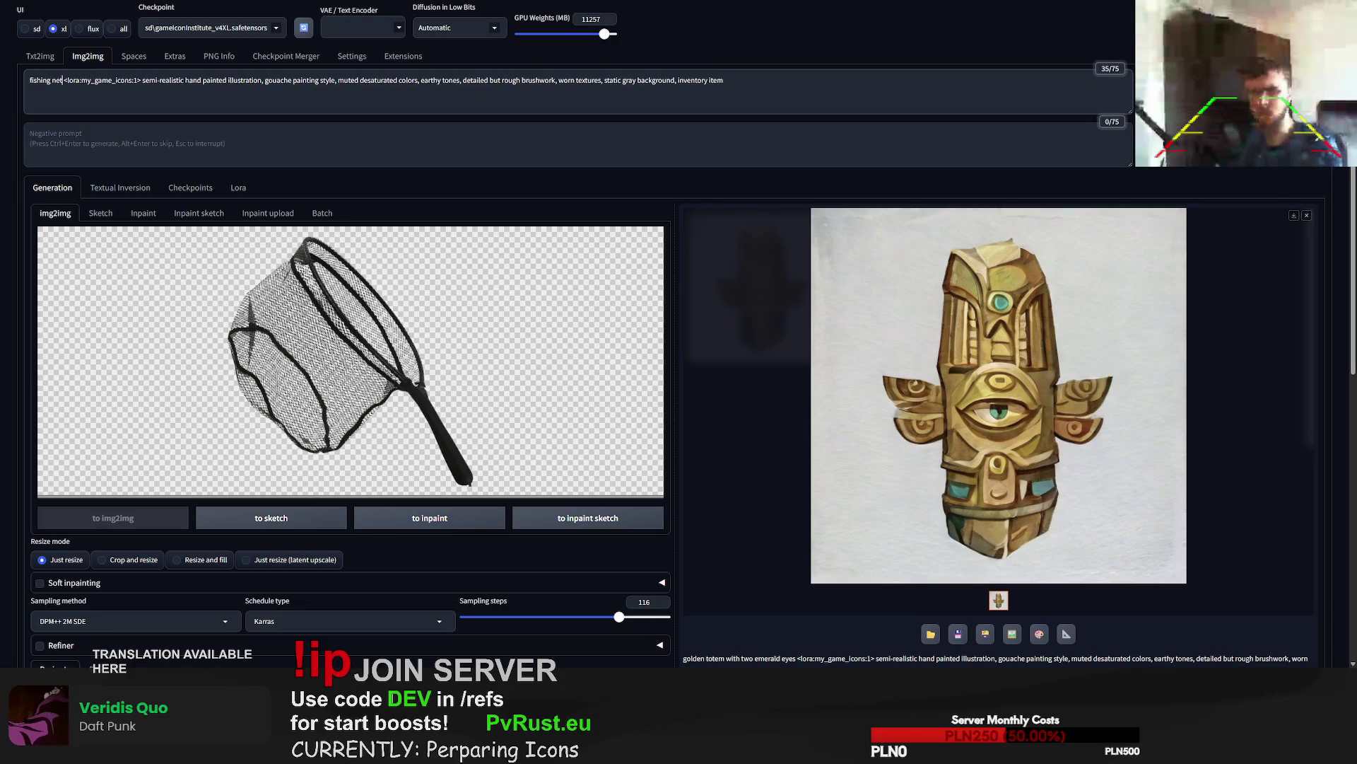
pyautogui.hotkey('ctrl', 'Return')
# - Reset the seed to random (-1) and set sampling steps to 33
pyautogui.scroll(-2, 207, 488)
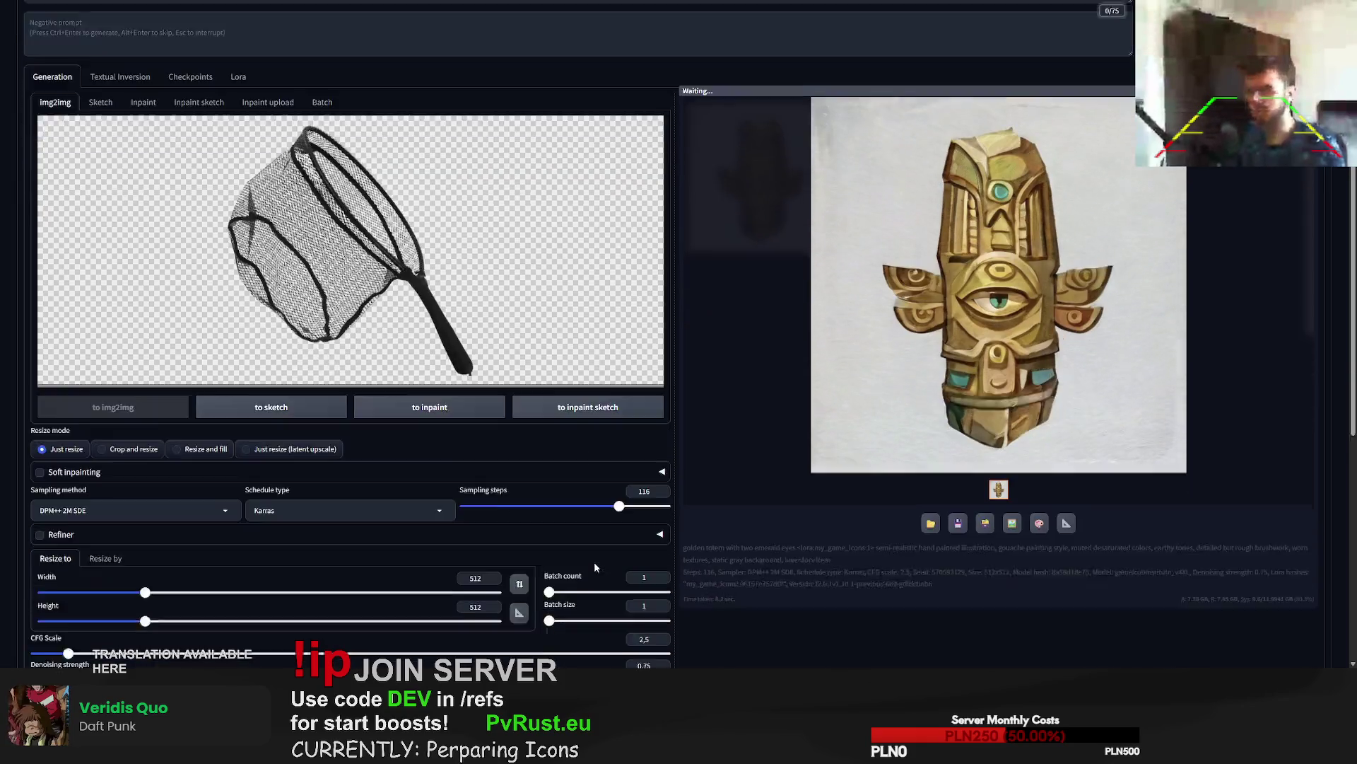
pyautogui.scroll(-2, 208, 488)
pyautogui.click(593, 500)
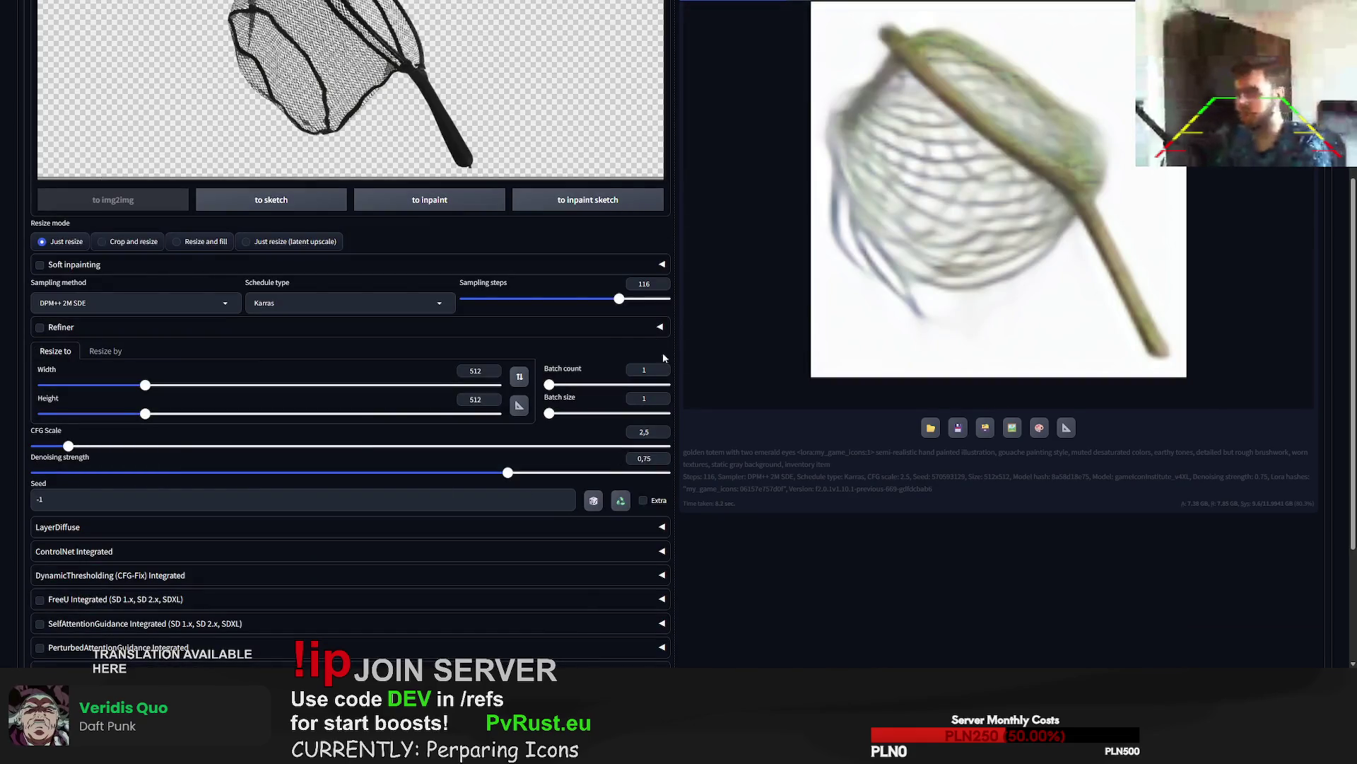
pyautogui.moveTo(619, 299); pyautogui.dragTo(508, 299)
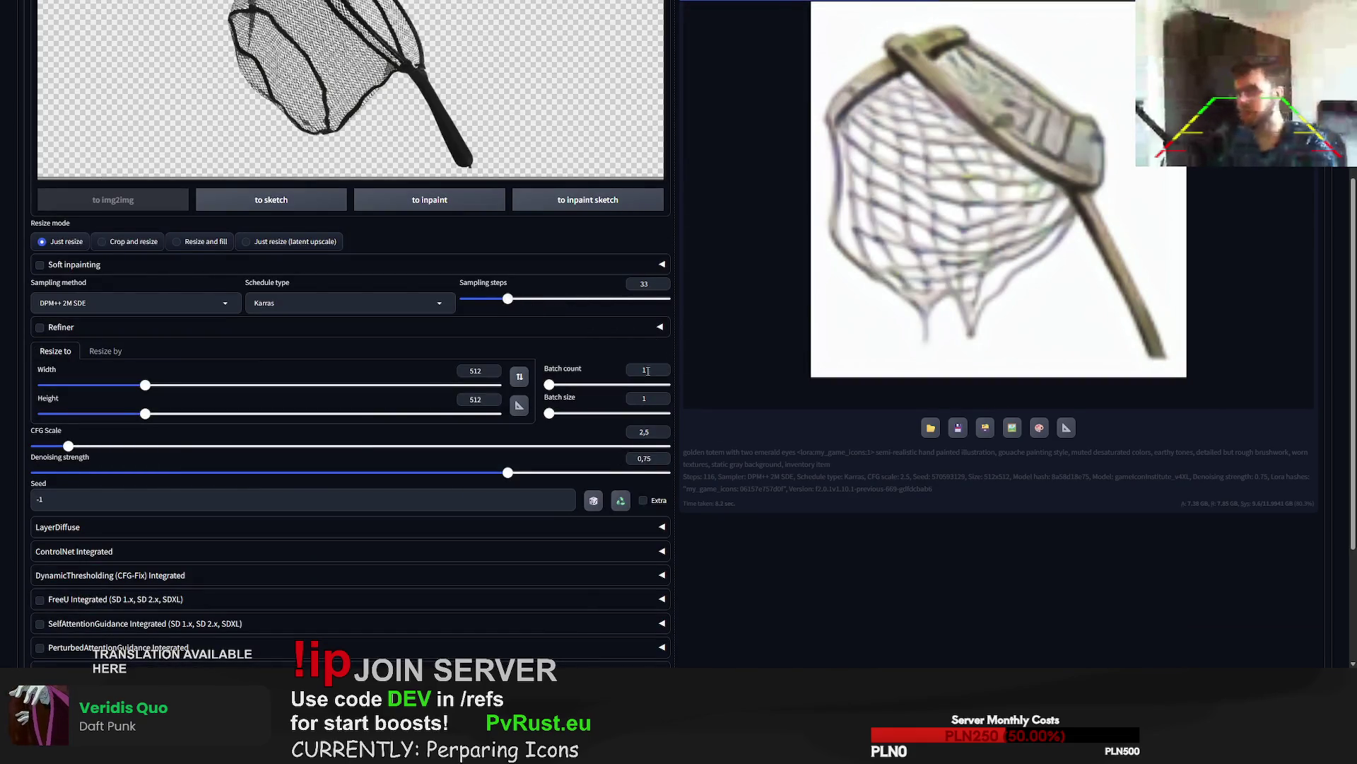
pyautogui.scroll(3, 782, 492)
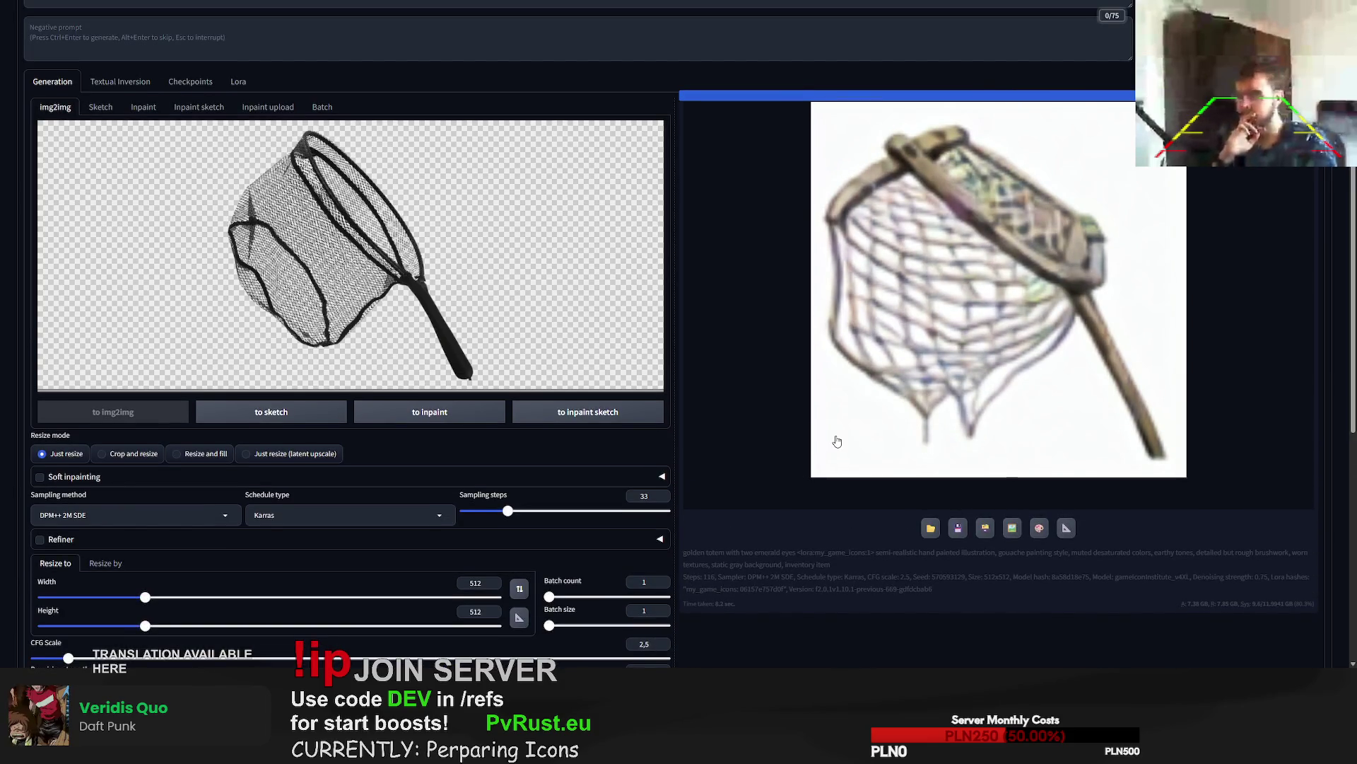
pyautogui.scroll(3, 837, 442)
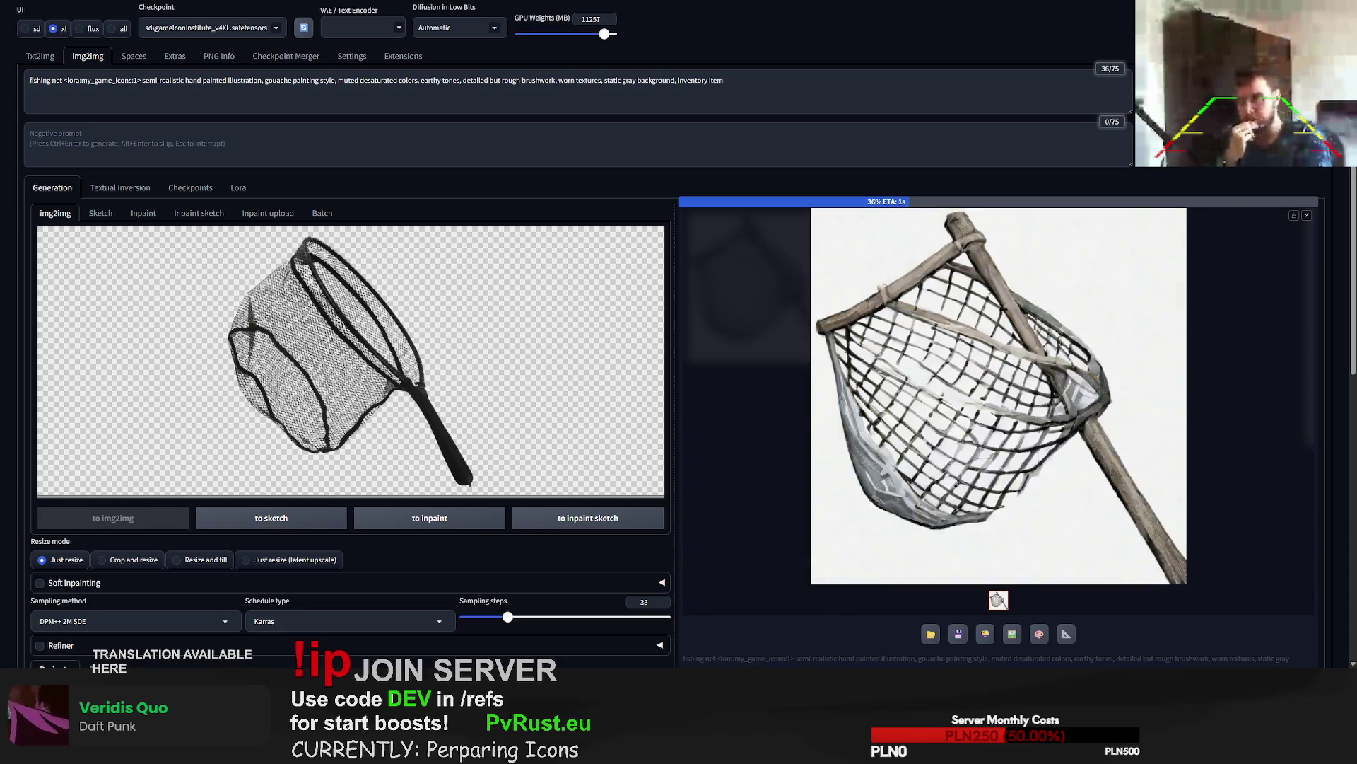
# - Inspect the enlarged net result, copy its seed, and generate a new variation
pyautogui.click(1286, 494)
pyautogui.click(1253, 479)
pyautogui.scroll(-1, 1119, 447)
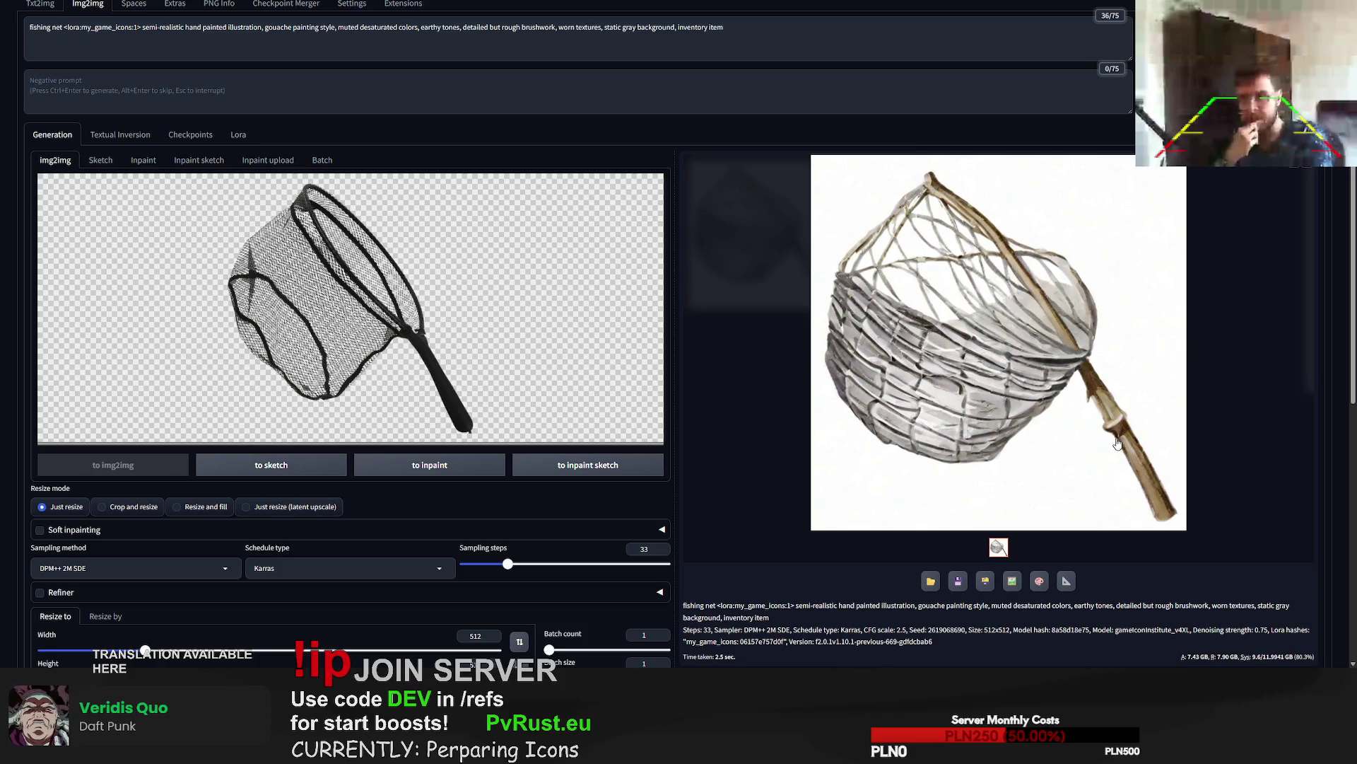
pyautogui.scroll(-2, 1118, 443)
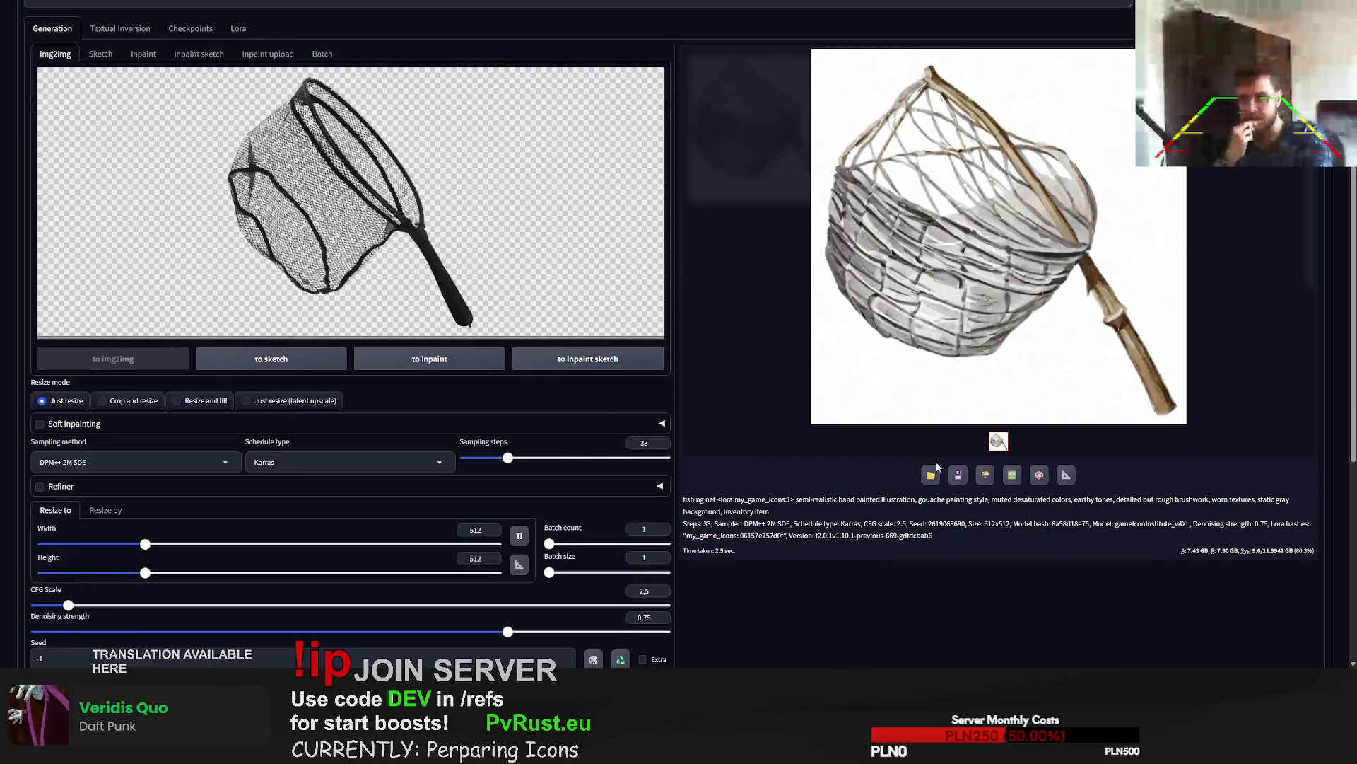
pyautogui.doubleClick(959, 524)
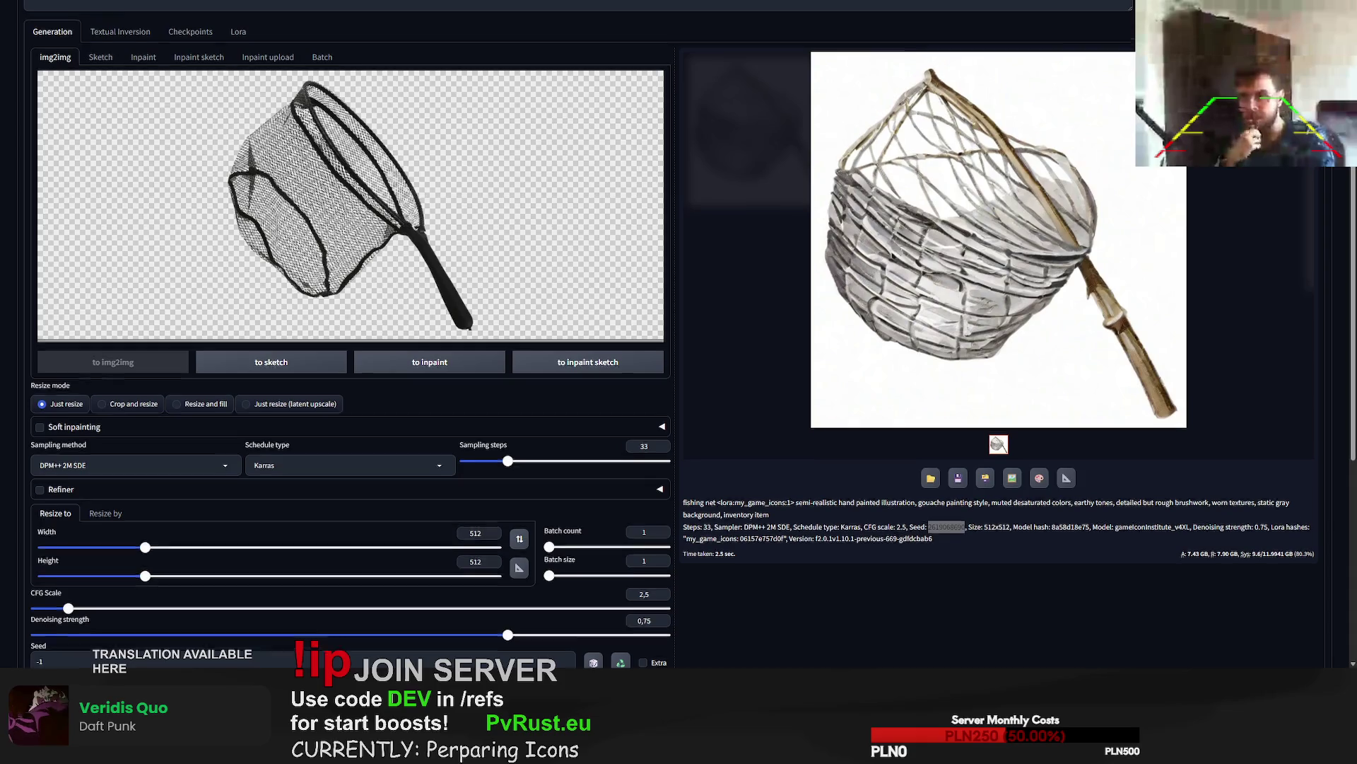
pyautogui.scroll(3, 679, 353)
pyautogui.hotkey('ctrl', 'Return')
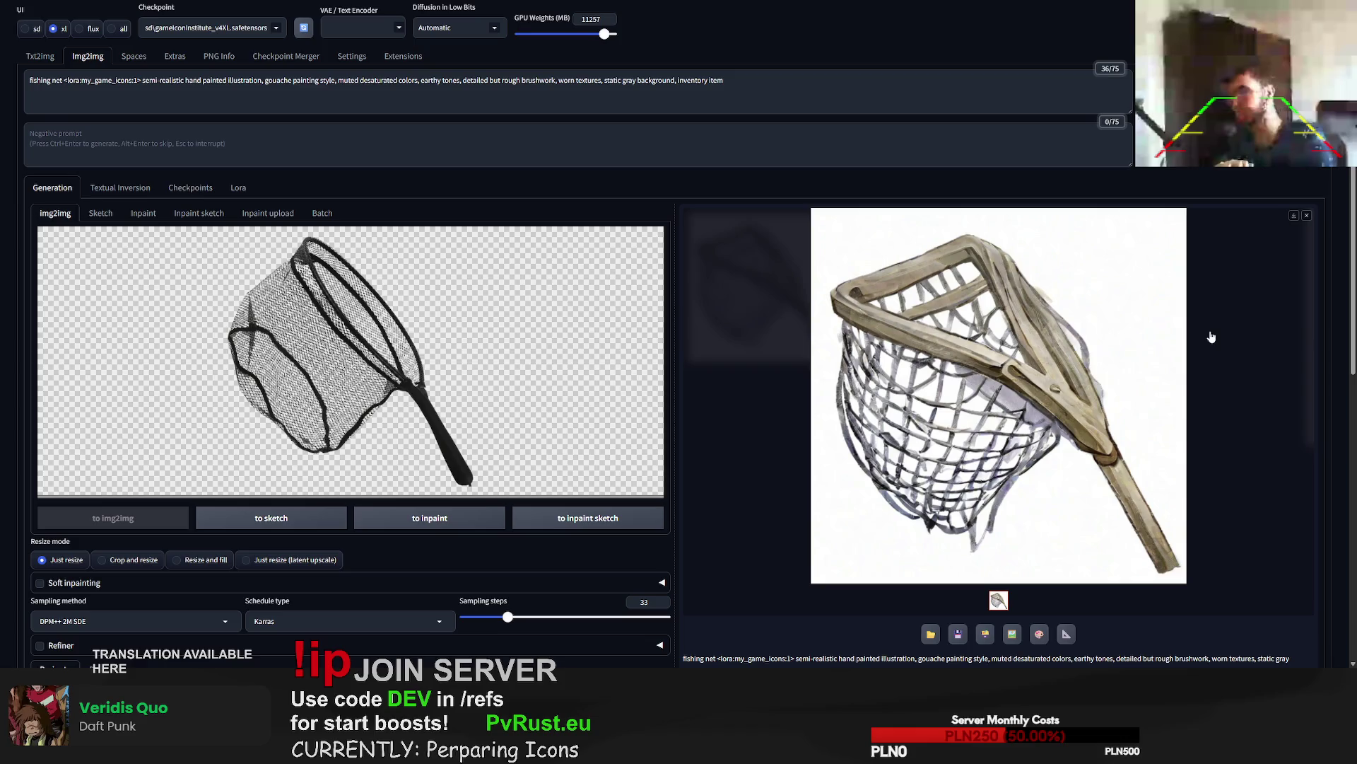
# - Copy the new net's seed and generate another fishing net variation
pyautogui.scroll(-3, 1211, 337)
pyautogui.doubleClick(946, 576)
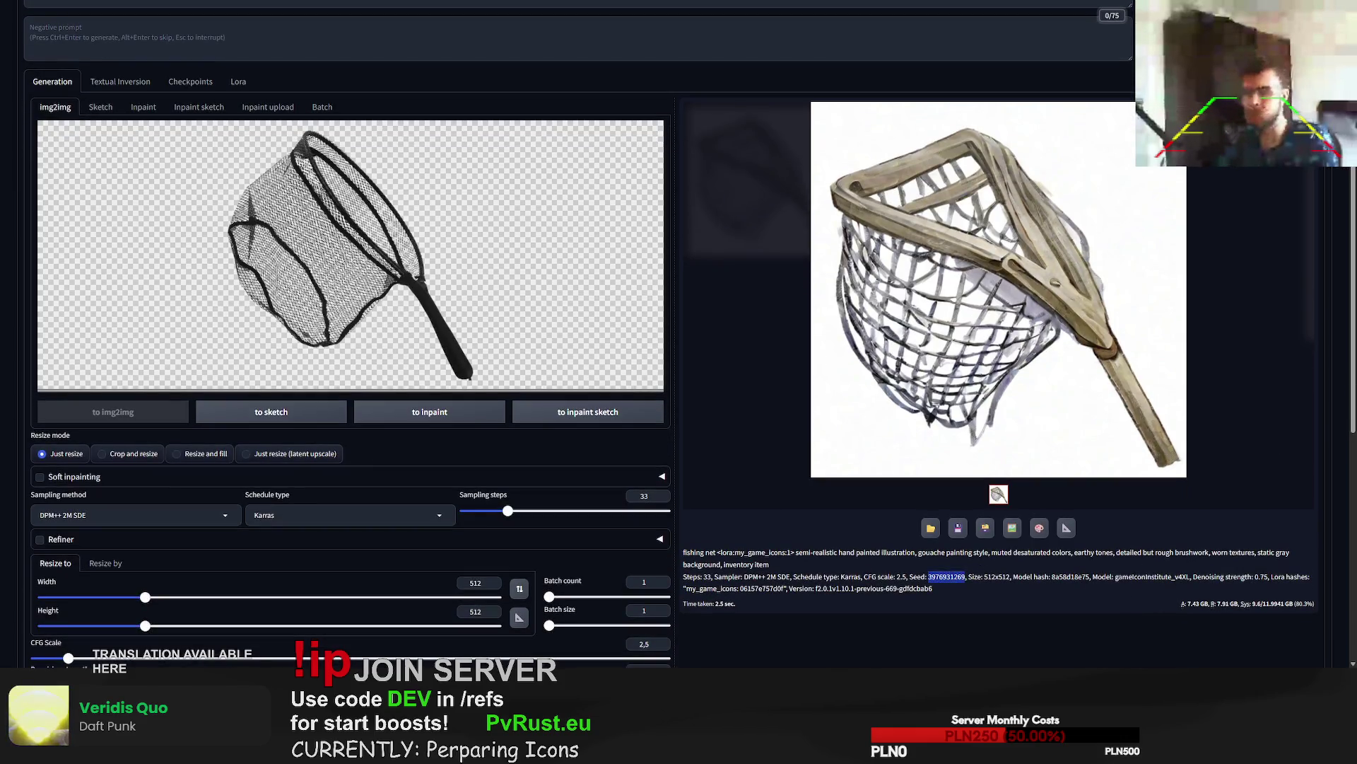
pyautogui.scroll(3, 671, 339)
pyautogui.hotkey('ctrl', 'Return')
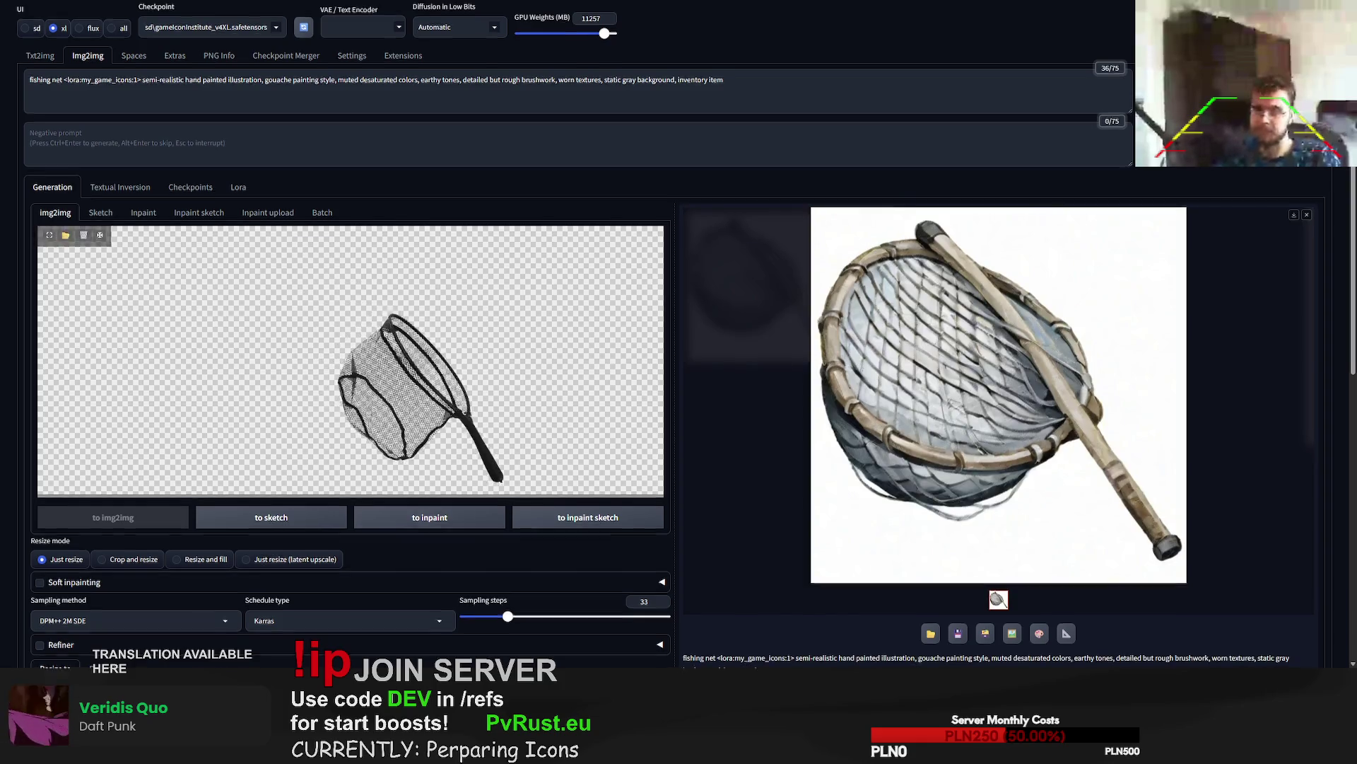
# - Regenerate the fishing net with the copied seed at 102 sampling steps
pyautogui.scroll(-4, 566, 552)
pyautogui.doubleClick(558, 553)
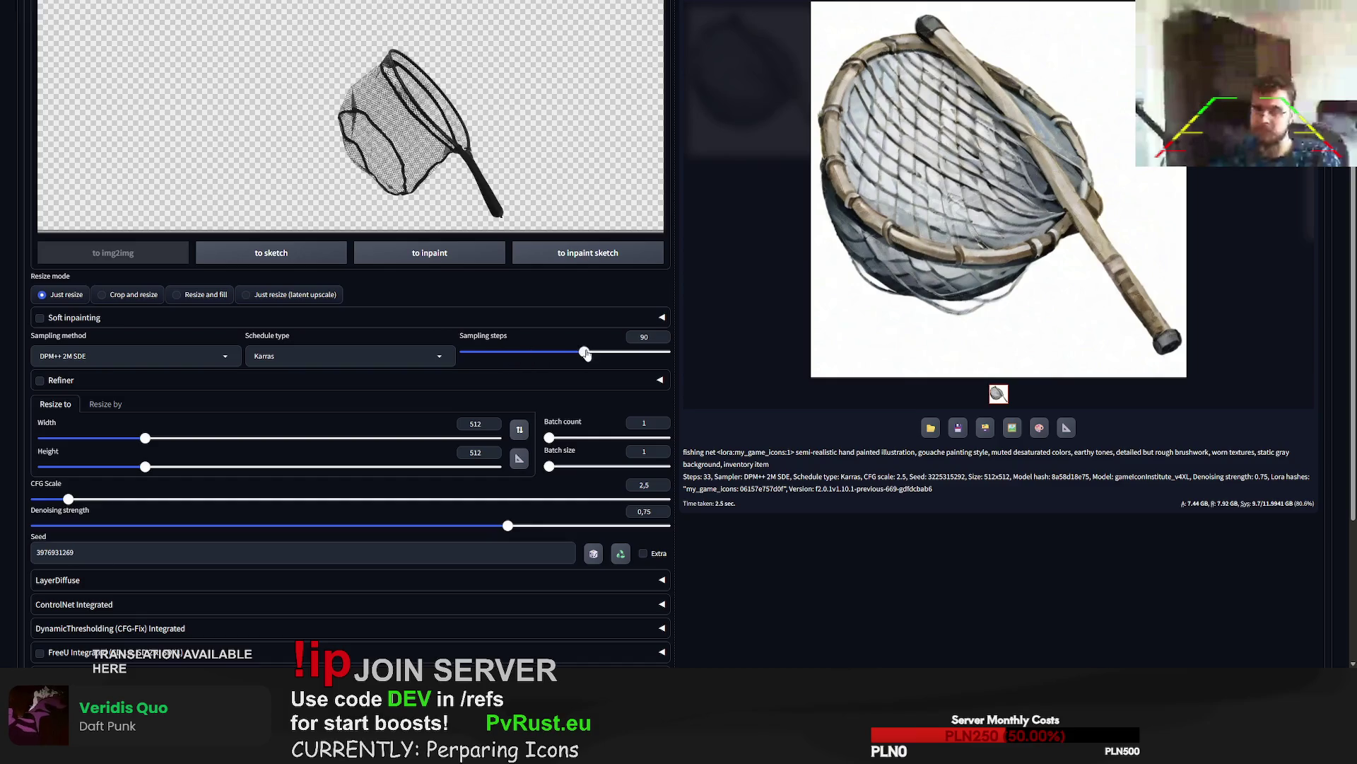
pyautogui.moveTo(507, 351); pyautogui.dragTo(600, 352)
pyautogui.scroll(3, 600, 352)
pyautogui.hotkey('ctrl', 'Return')
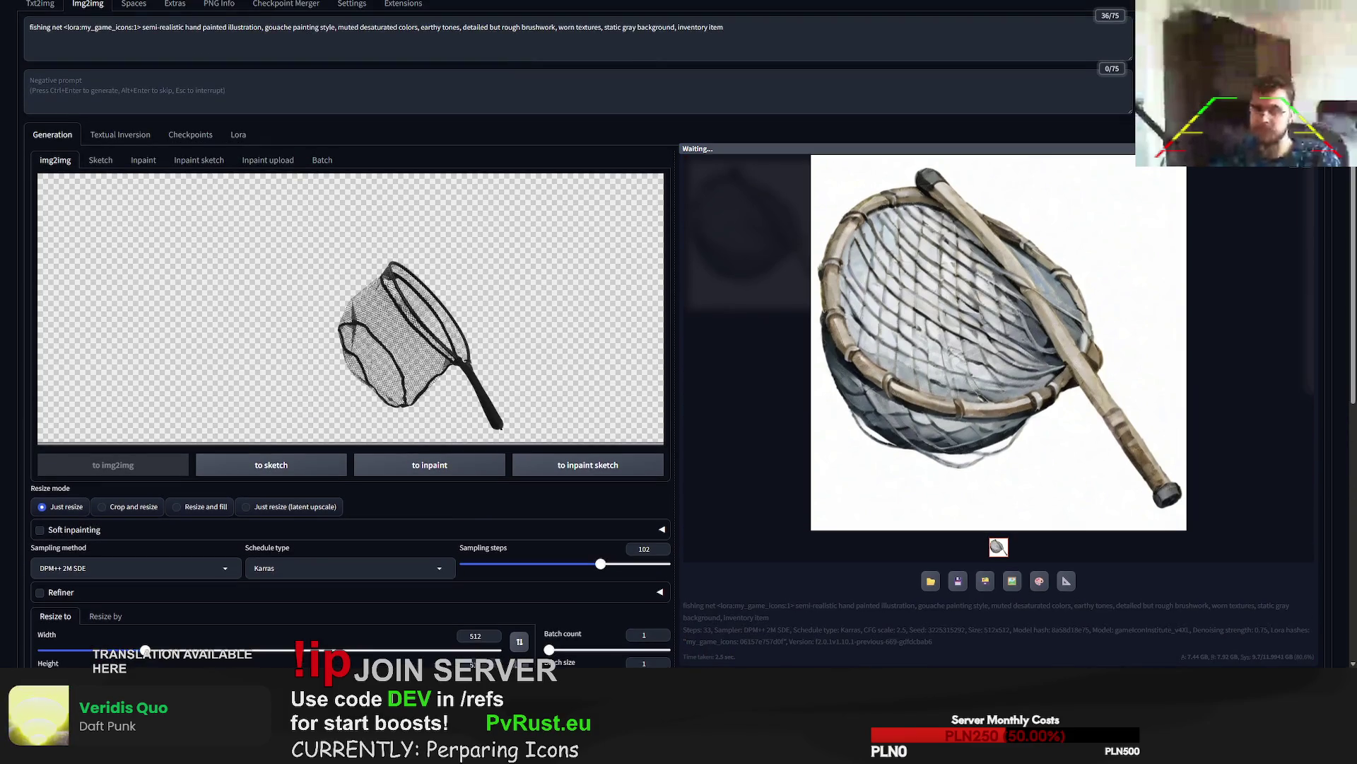
# - Load the food balls photo as the img2img source image
pyautogui.scroll(-2, 679, 333)
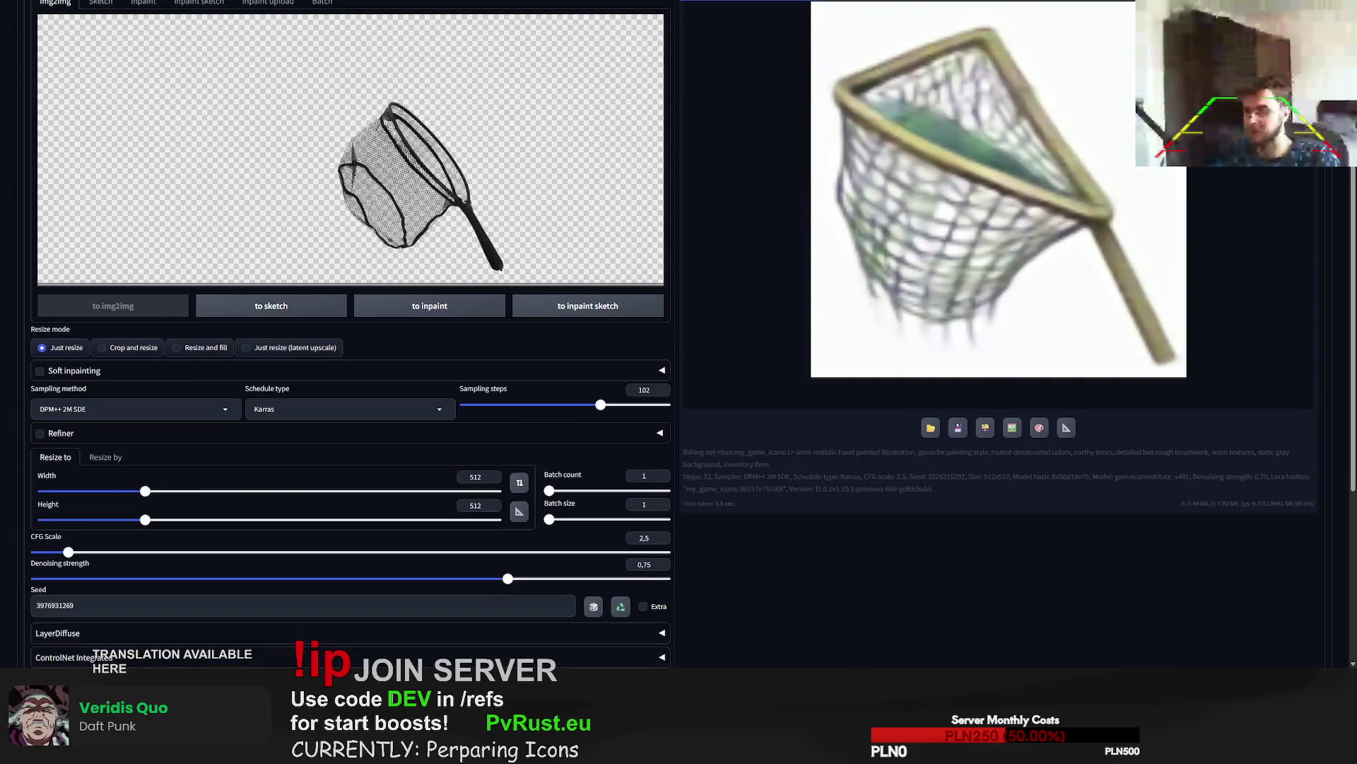
pyautogui.scroll(2, 884, 600)
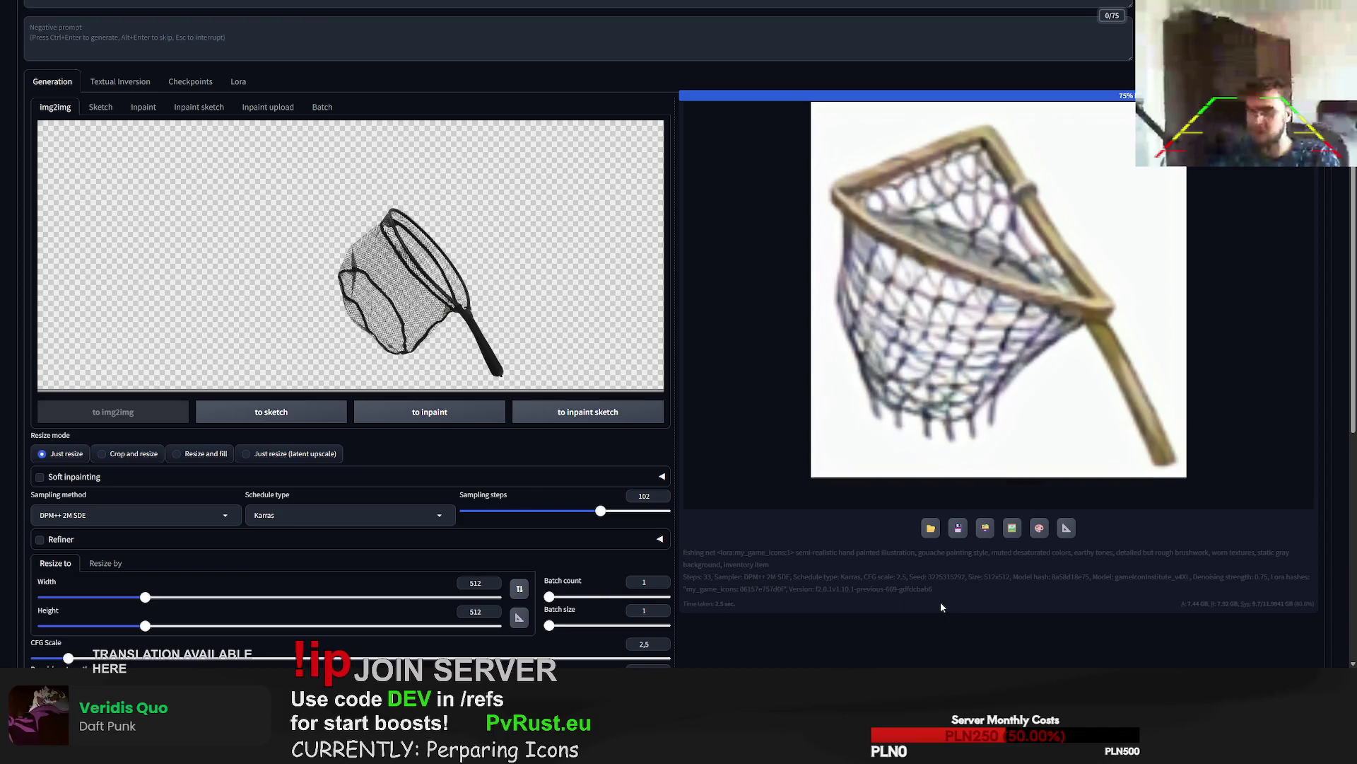
pyautogui.scroll(1, 1143, 468)
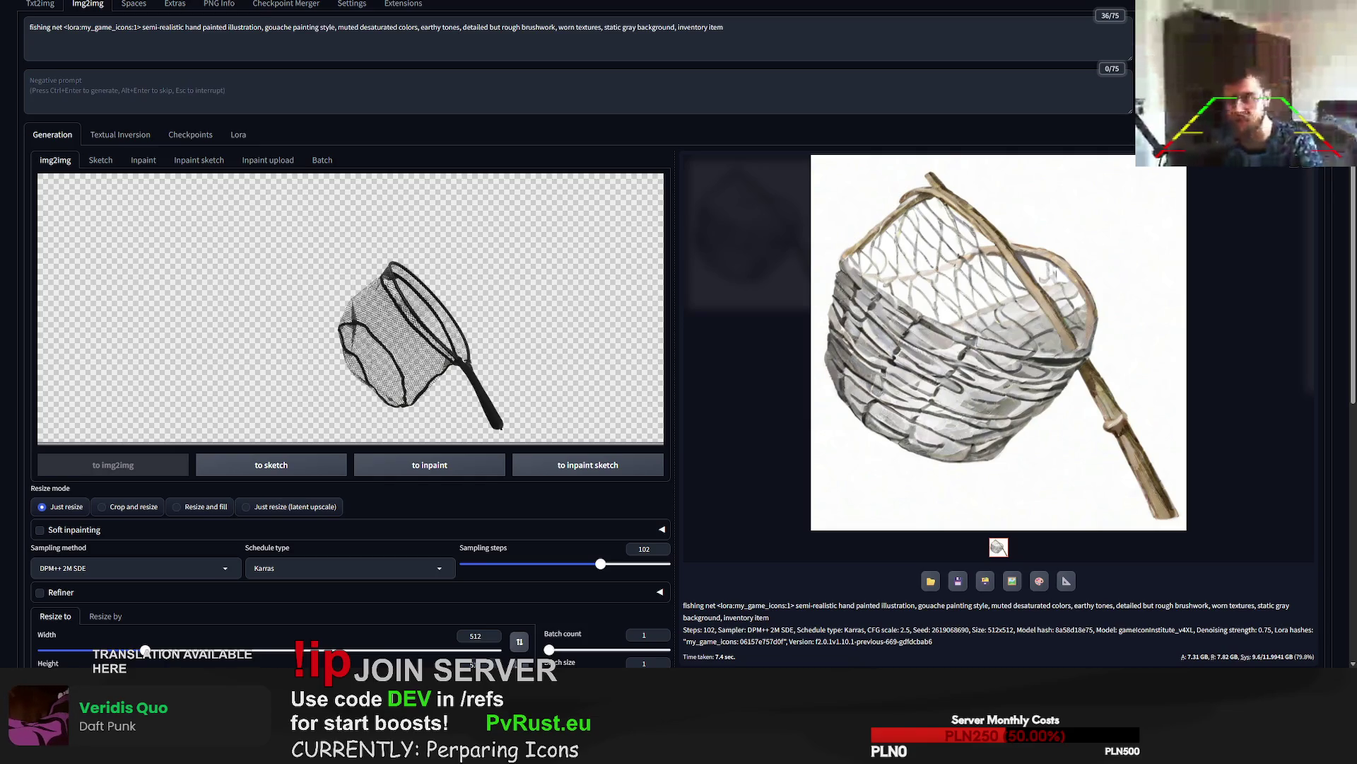
pyautogui.hotkey('ctrl', 'v')
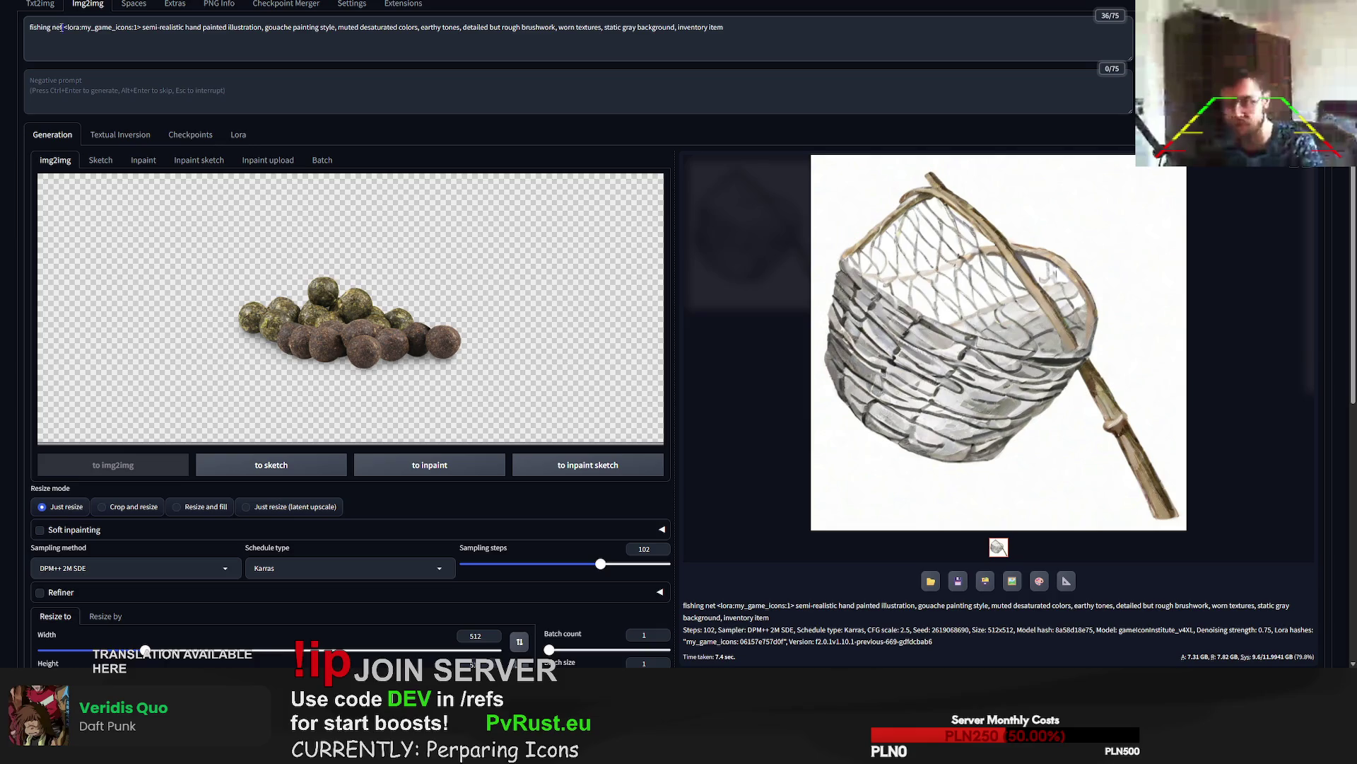
# - Replace 'fishing net' with 'food balls' in the prompt and generate the icon
pyautogui.moveTo(62, 27); pyautogui.dragTo(1, 34)
pyautogui.write('food balls')
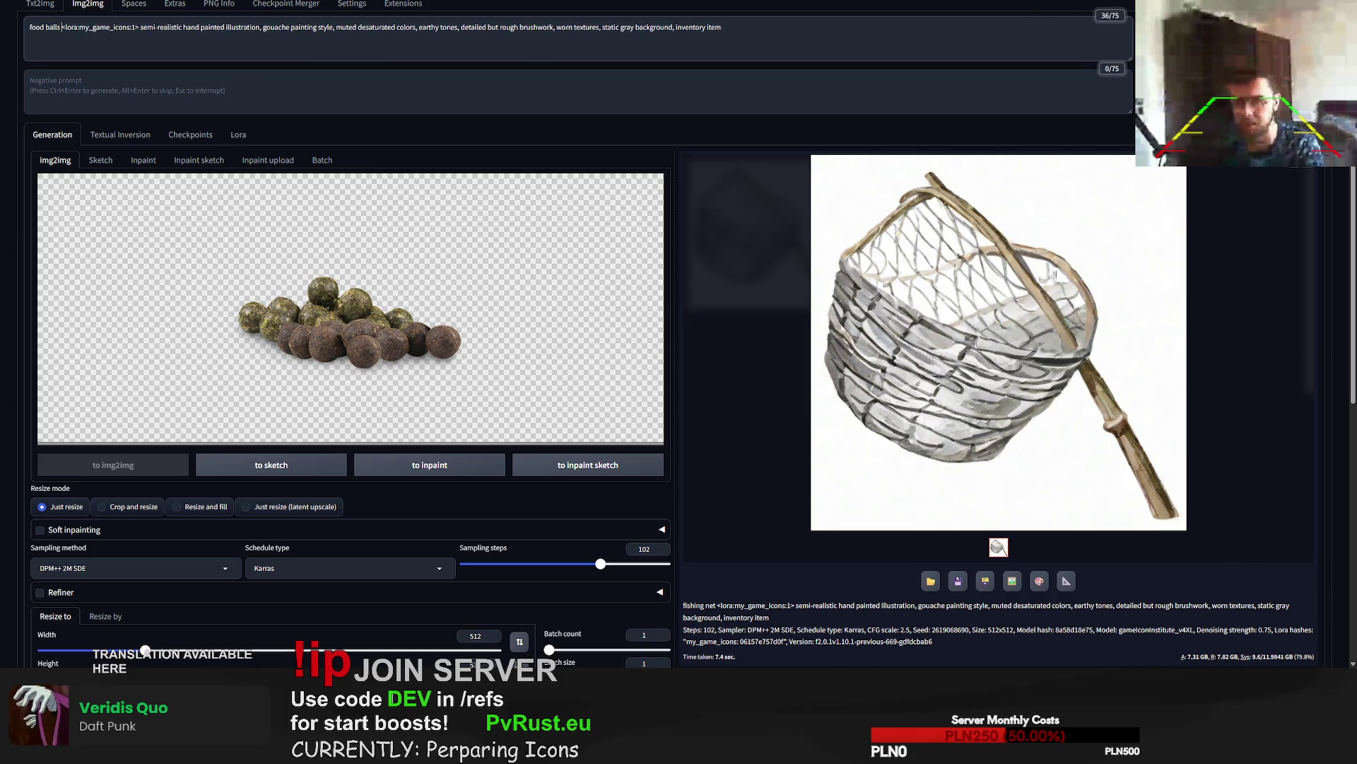
pyautogui.hotkey('ctrl', 'Return')
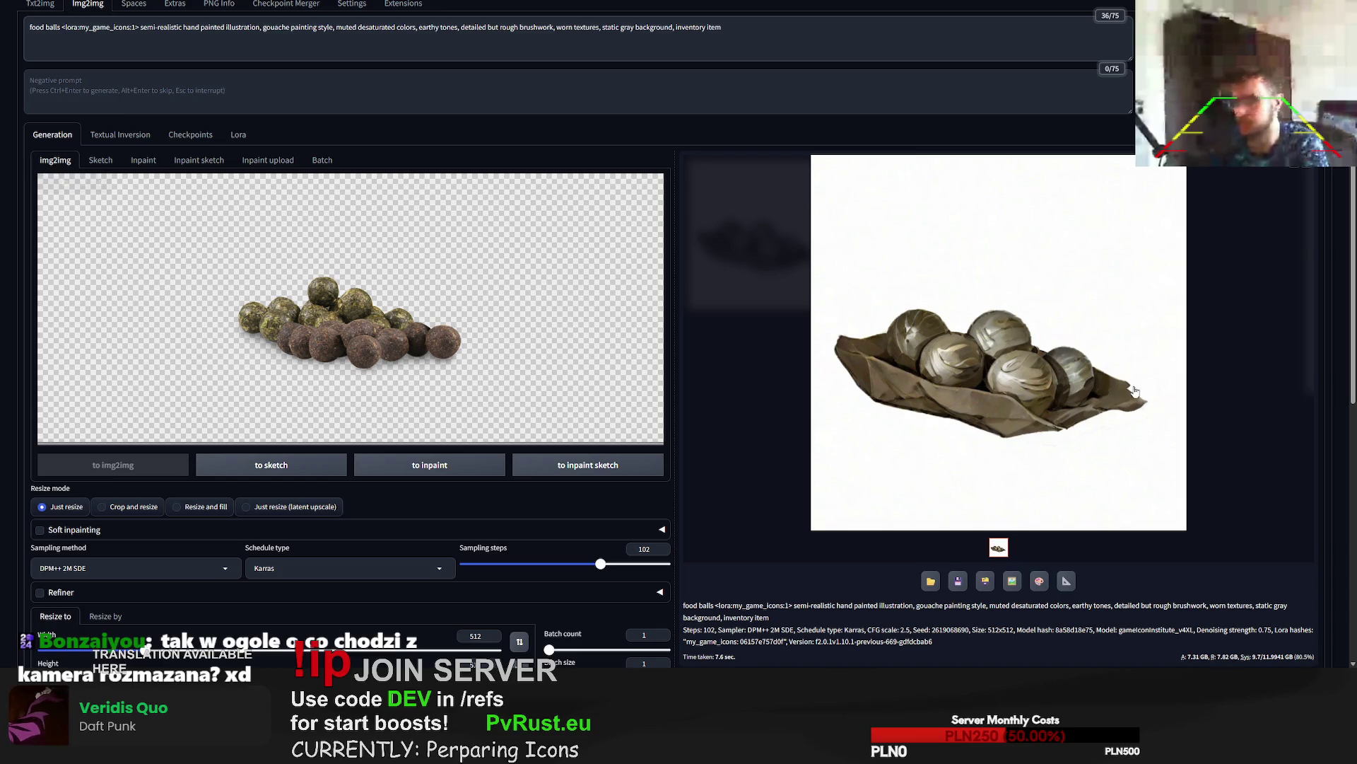
# - Load the corn jar photo as the img2img source image
pyautogui.scroll(-1, 1309, 319)
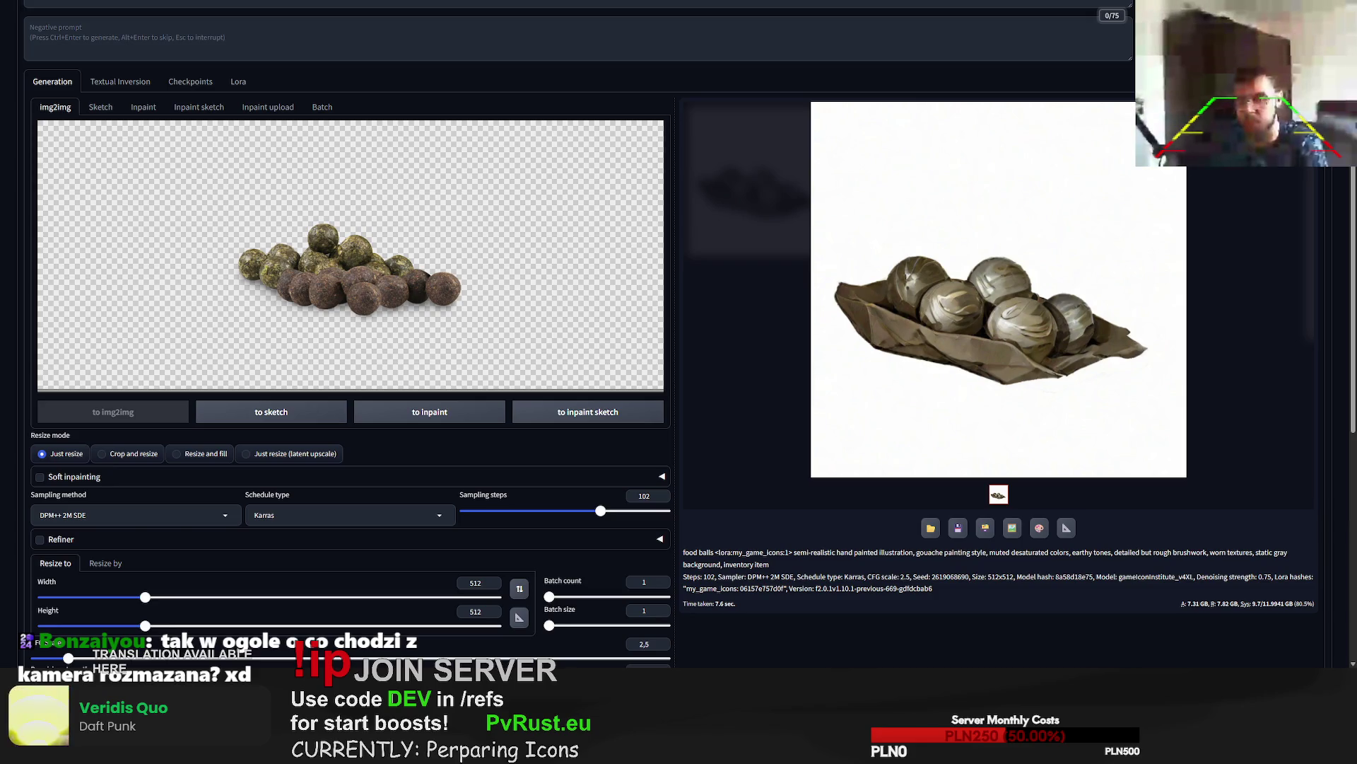
pyautogui.hotkey('ctrl', 'v')
pyautogui.scroll(2, 97, 73)
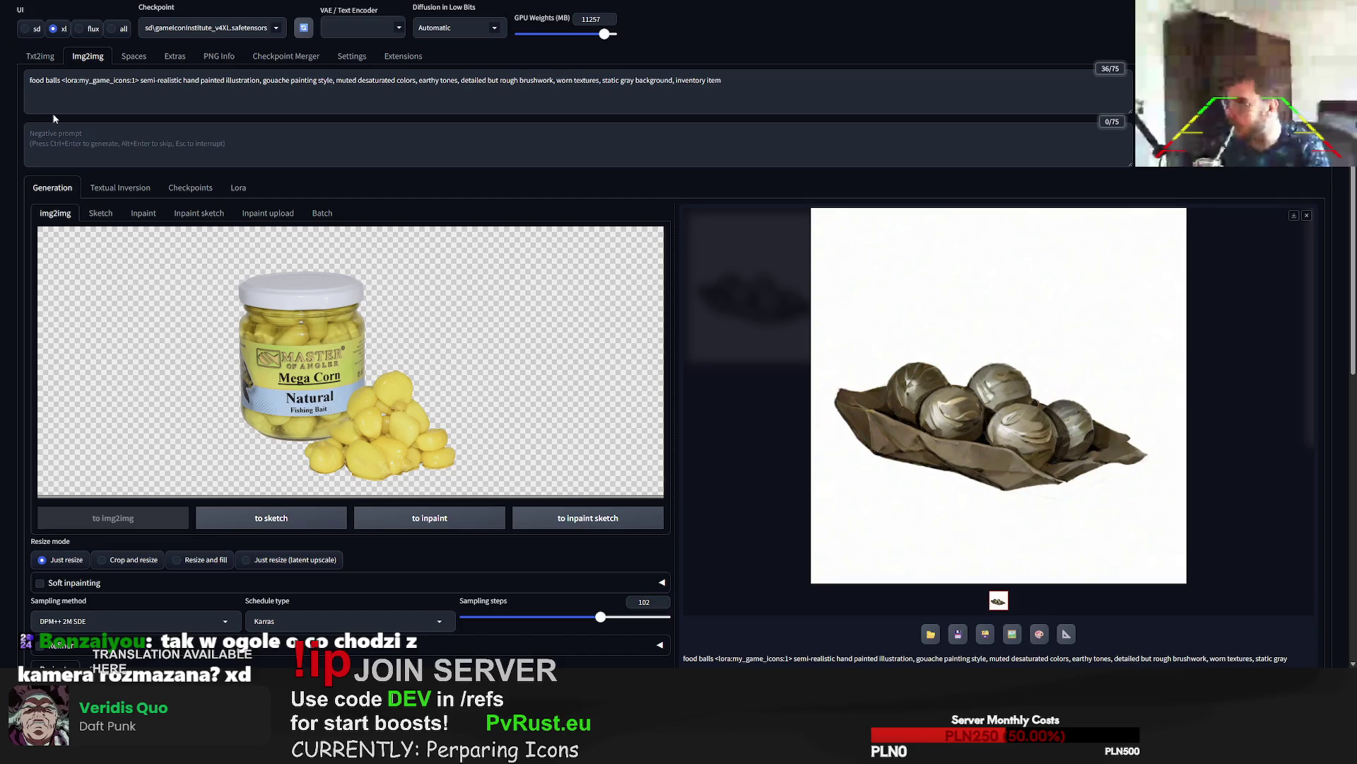
# - Change the prompt subject to 'corn shells in jar' and generate
pyautogui.moveTo(30, 80); pyautogui.dragTo(60, 79)
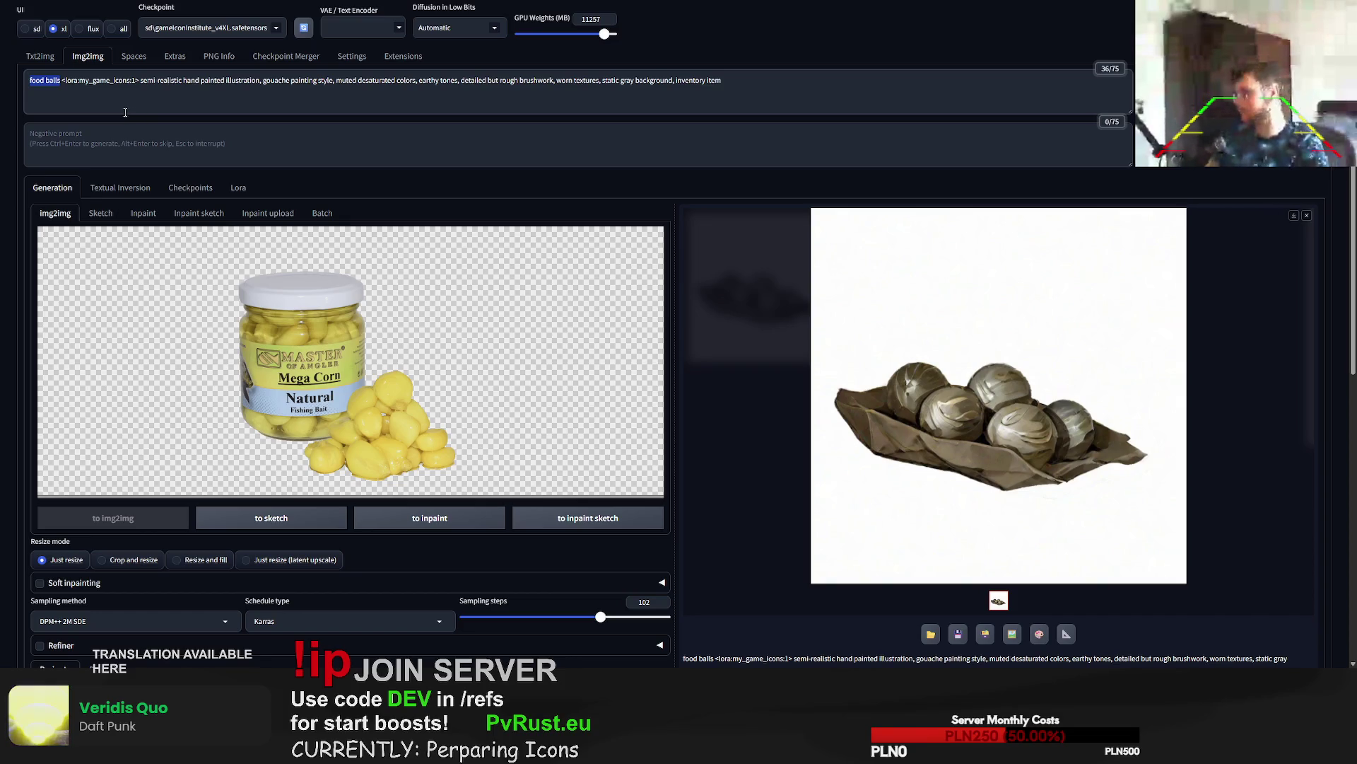
pyautogui.write('cor')
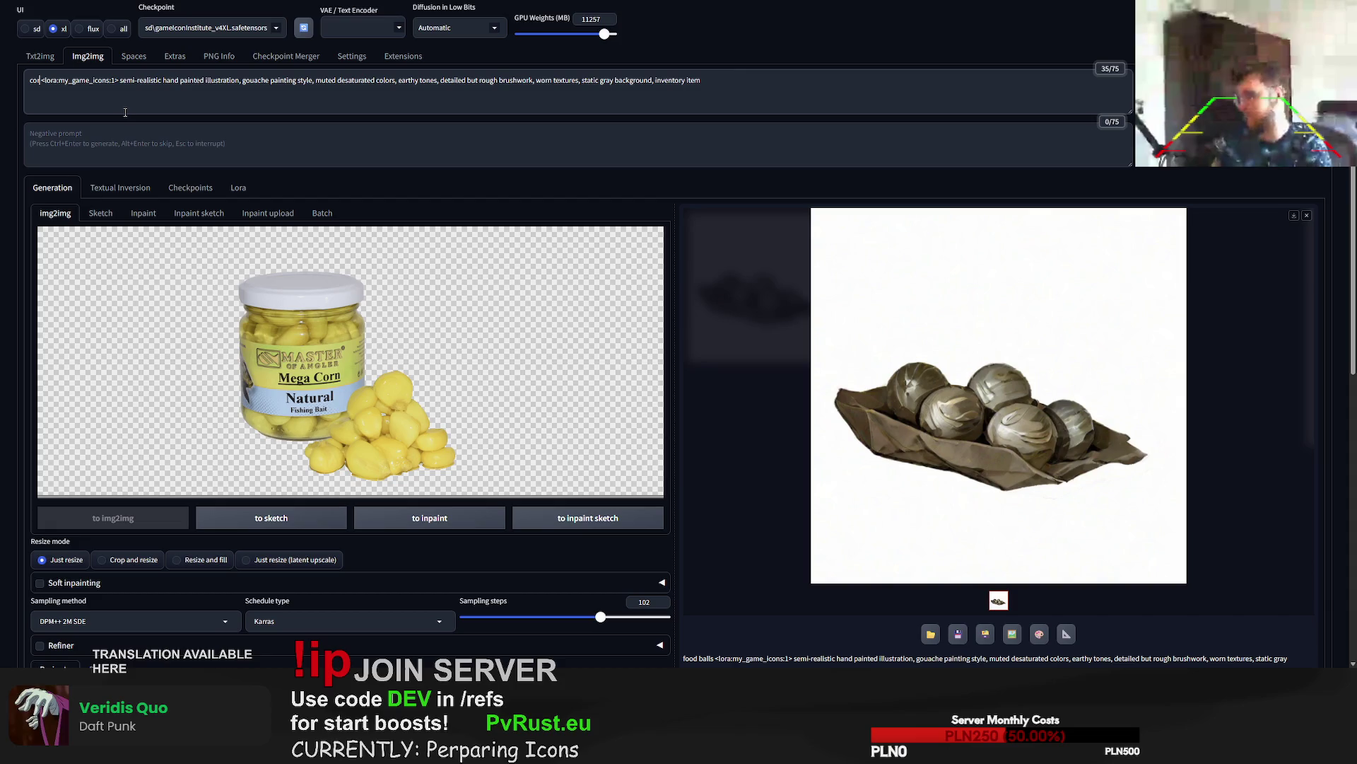
pyautogui.write('n sh')
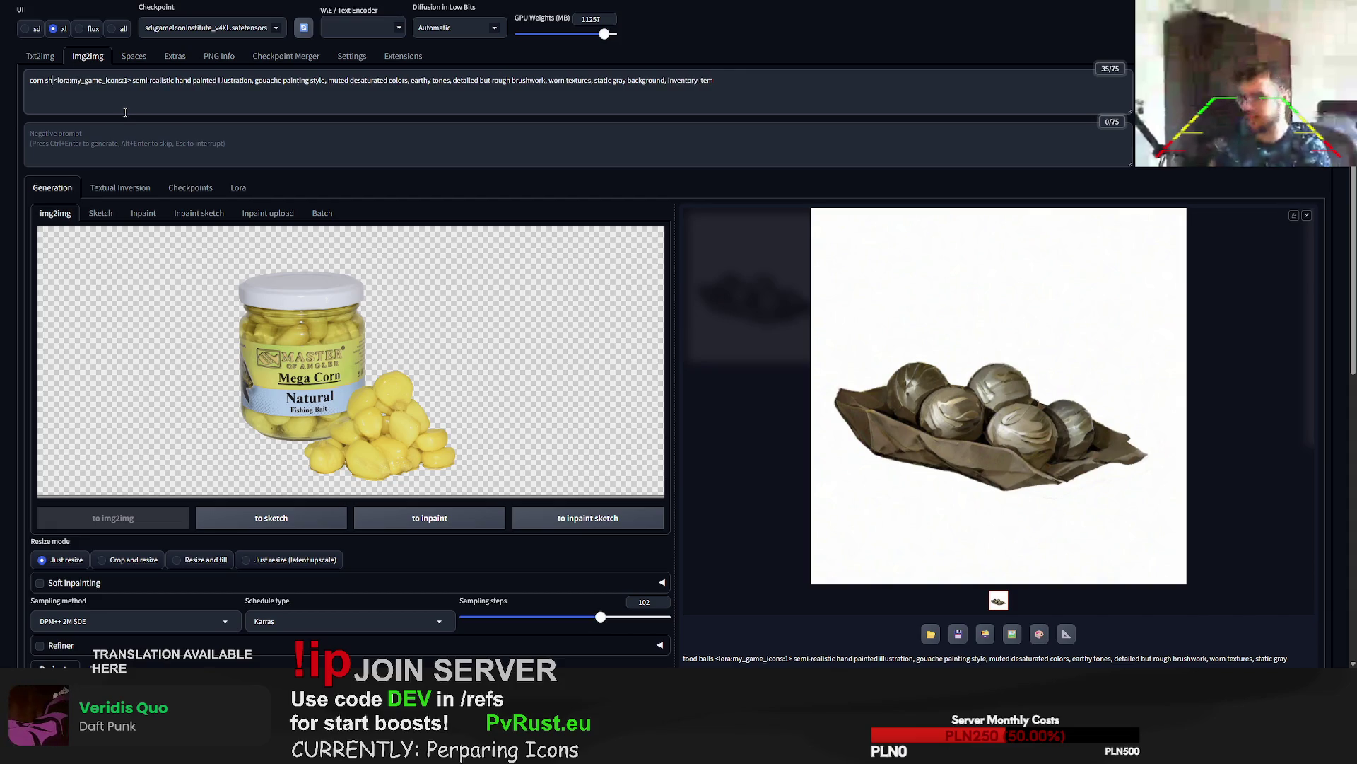
pyautogui.write('ells in jar')
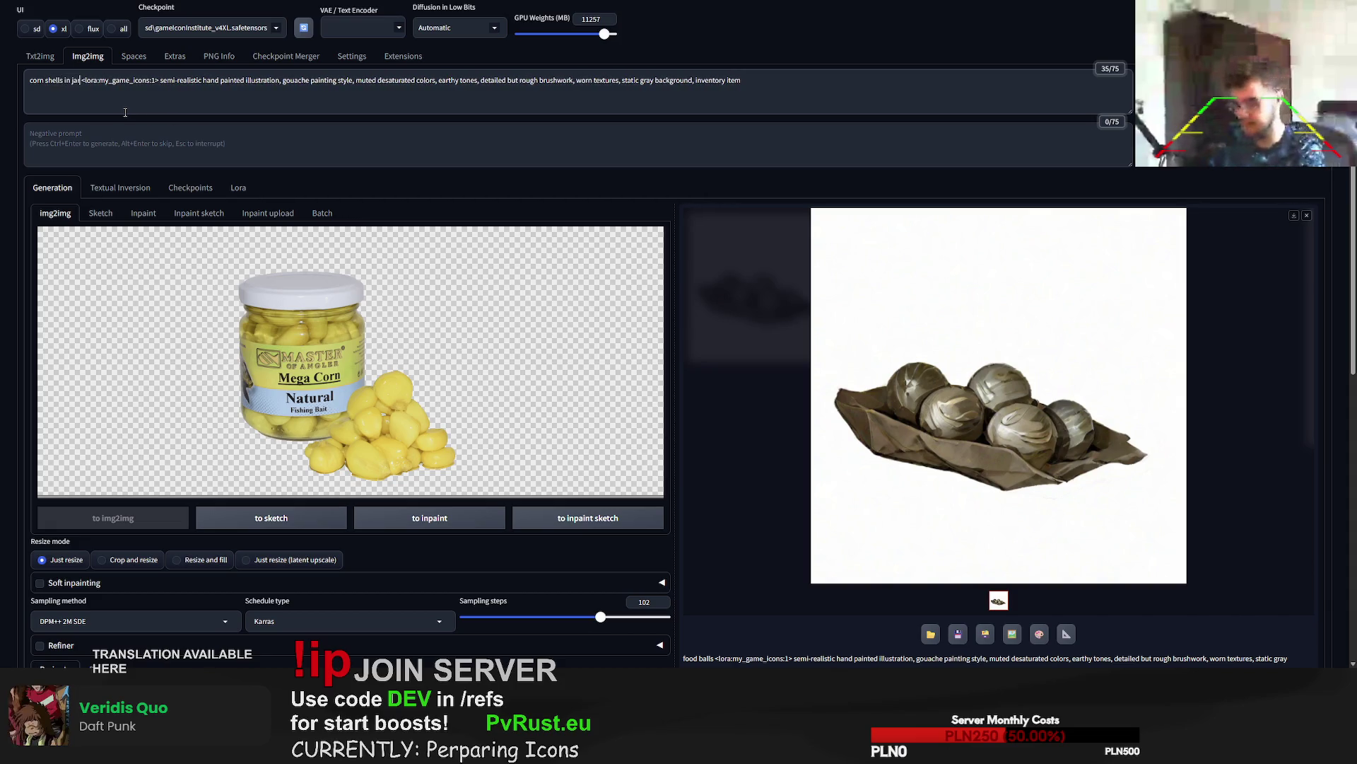
pyautogui.hotkey('ctrl', 'Return')
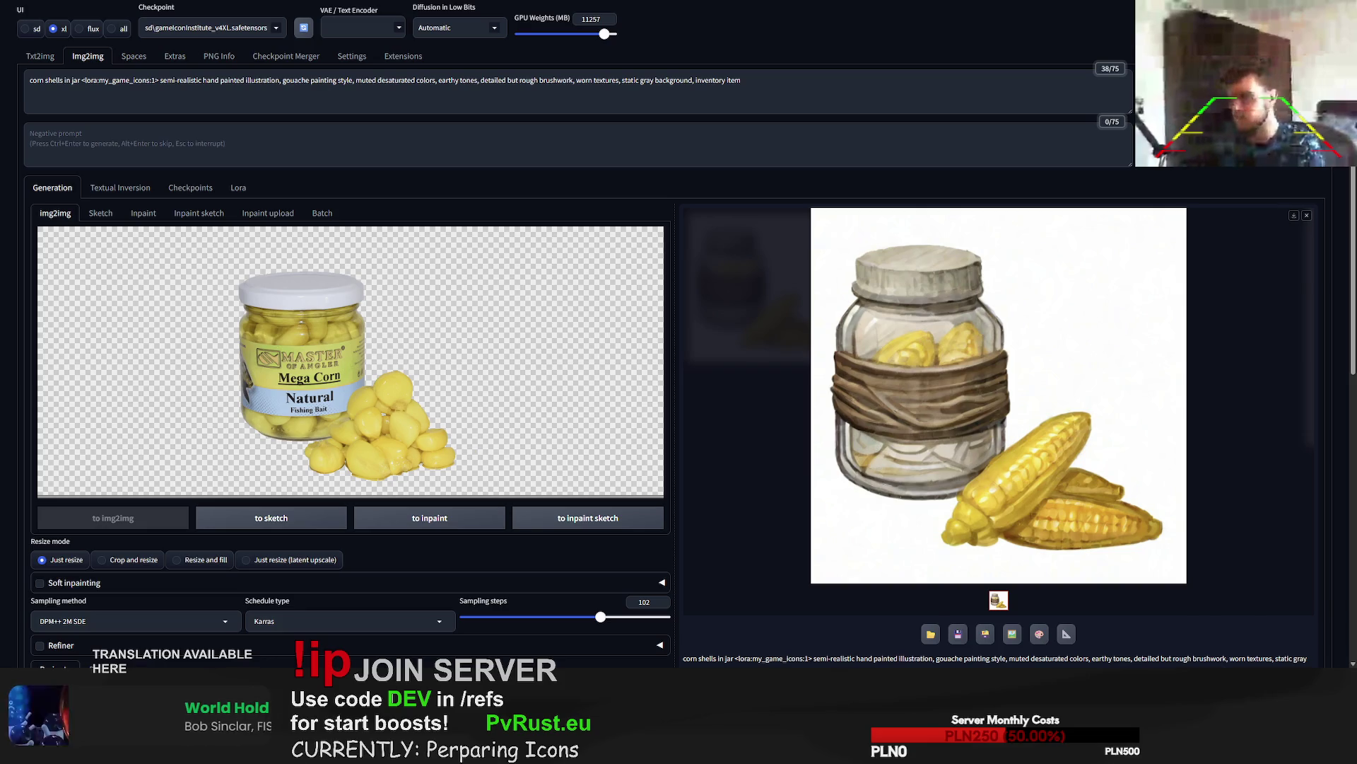
# - Reword the prompt to 'corn seeds in jar' and generate
pyautogui.doubleClick(56, 80)
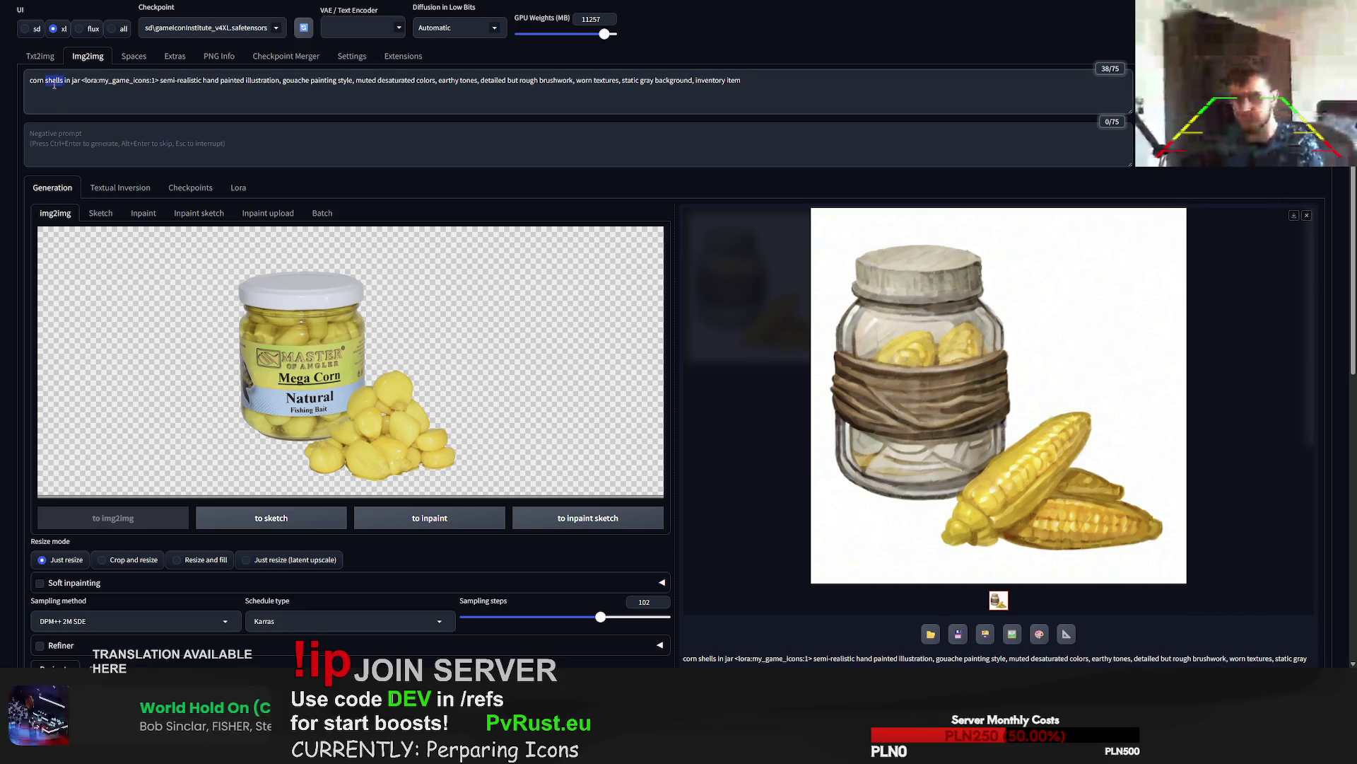
pyautogui.write('seeds')
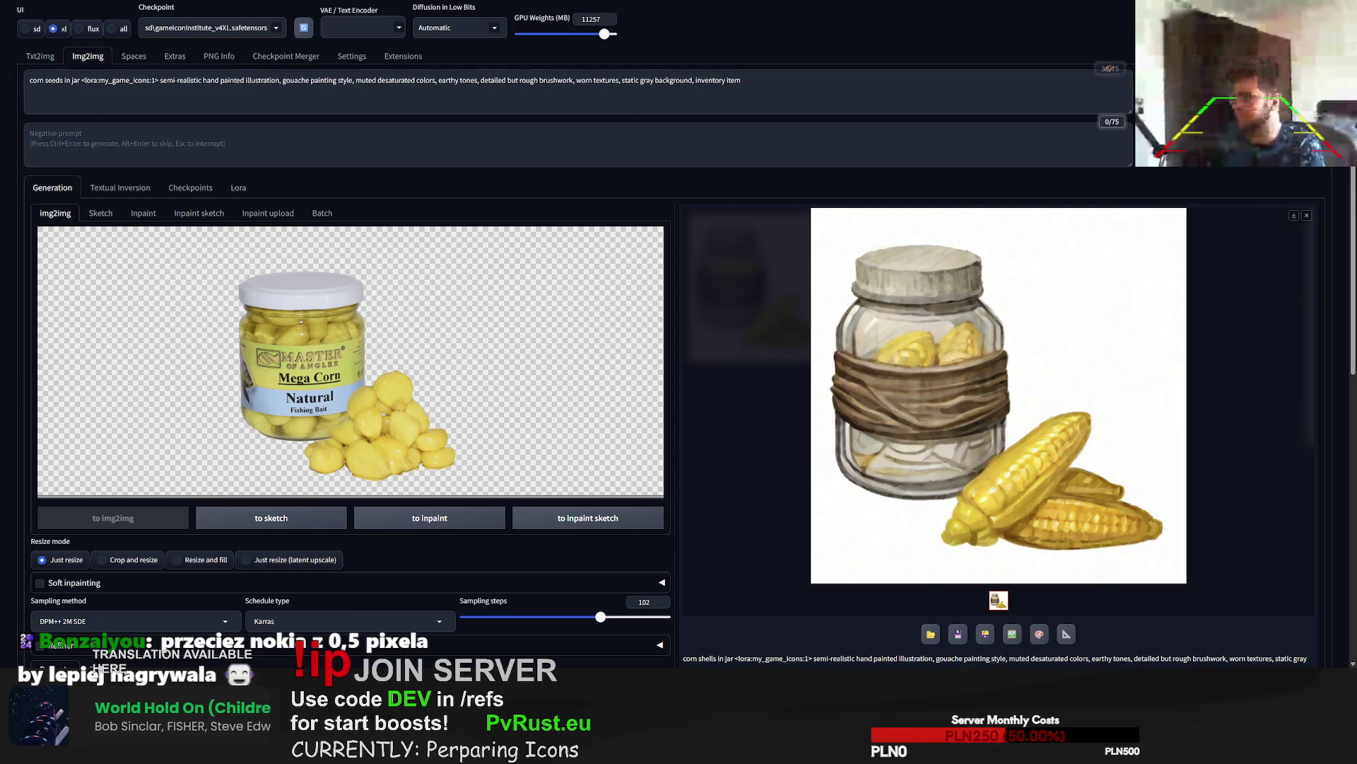
pyautogui.hotkey('ctrl', 'Return')
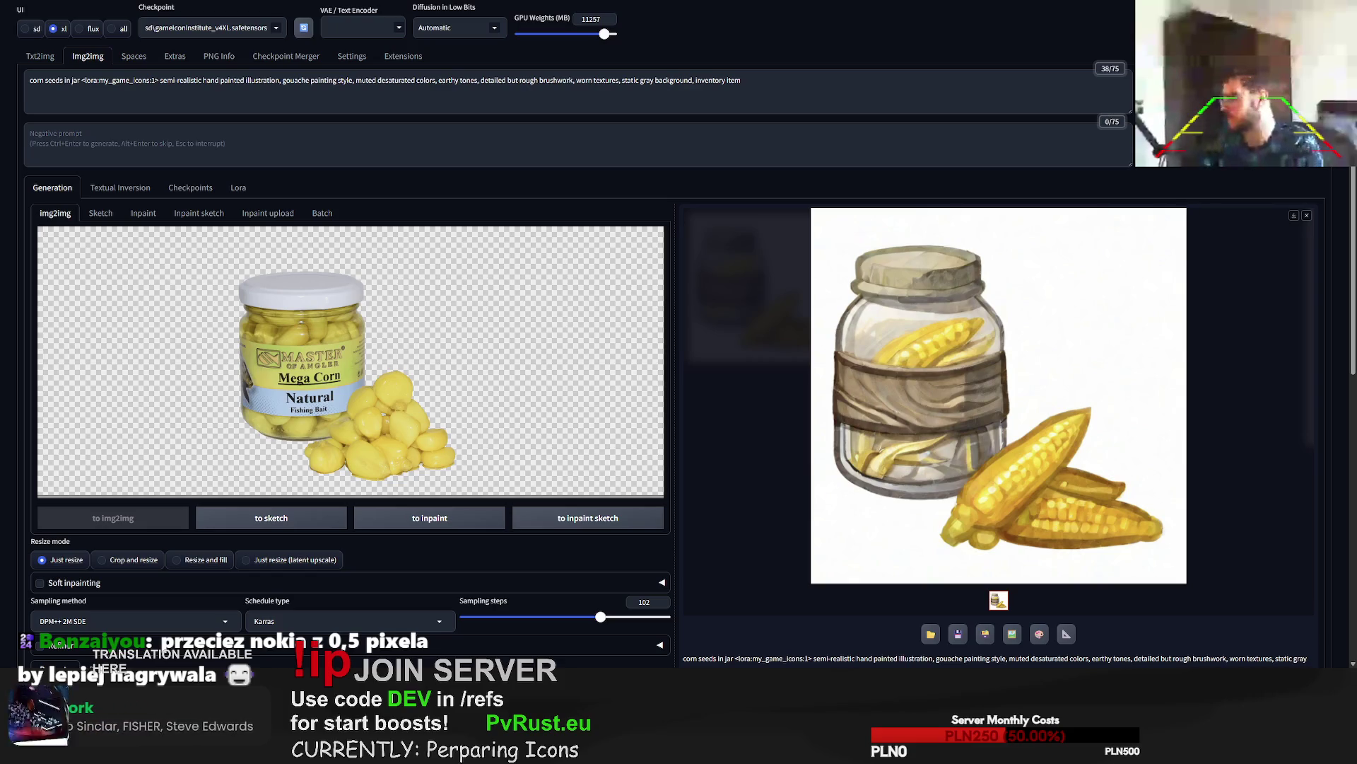
# - Reword the prompt to 'corn kernels in jar' and generate
pyautogui.doubleClick(60, 84)
pyautogui.write('shells')
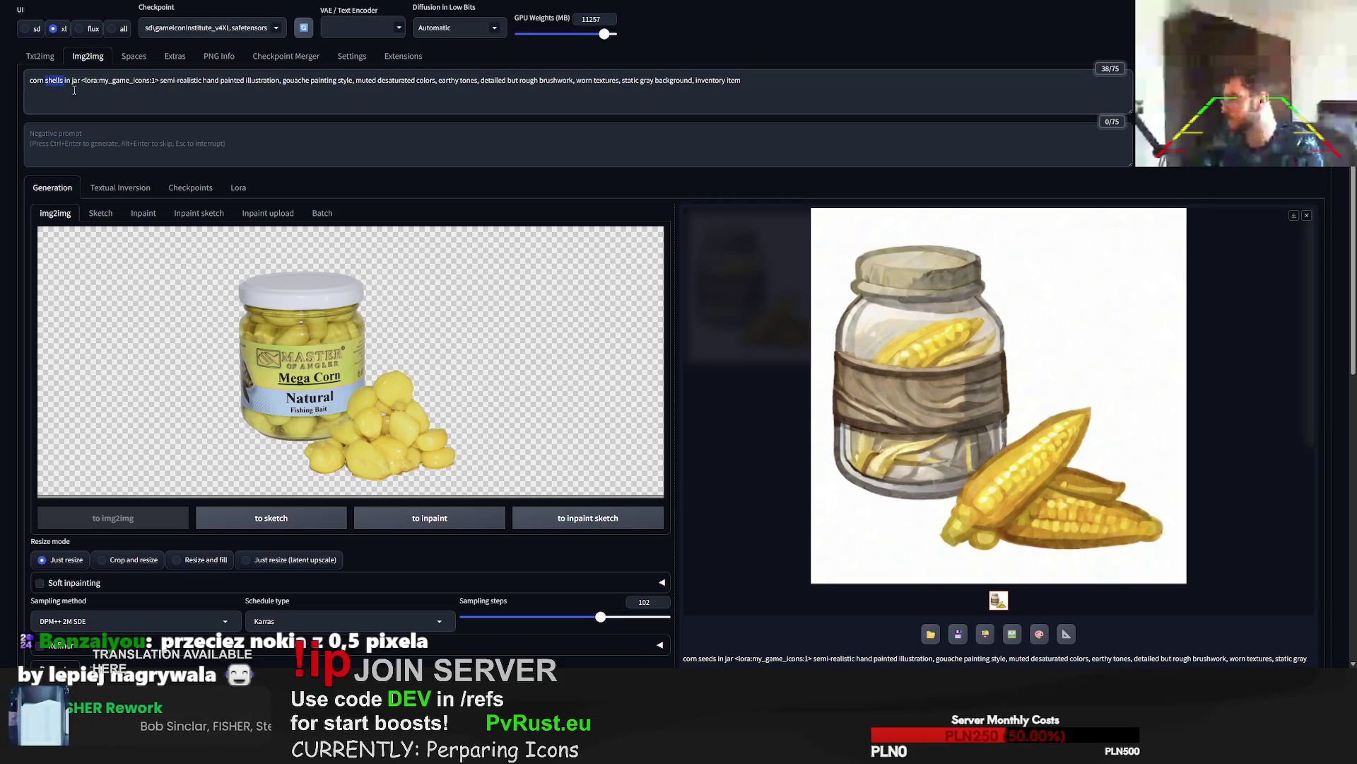
pyautogui.write('kernels')
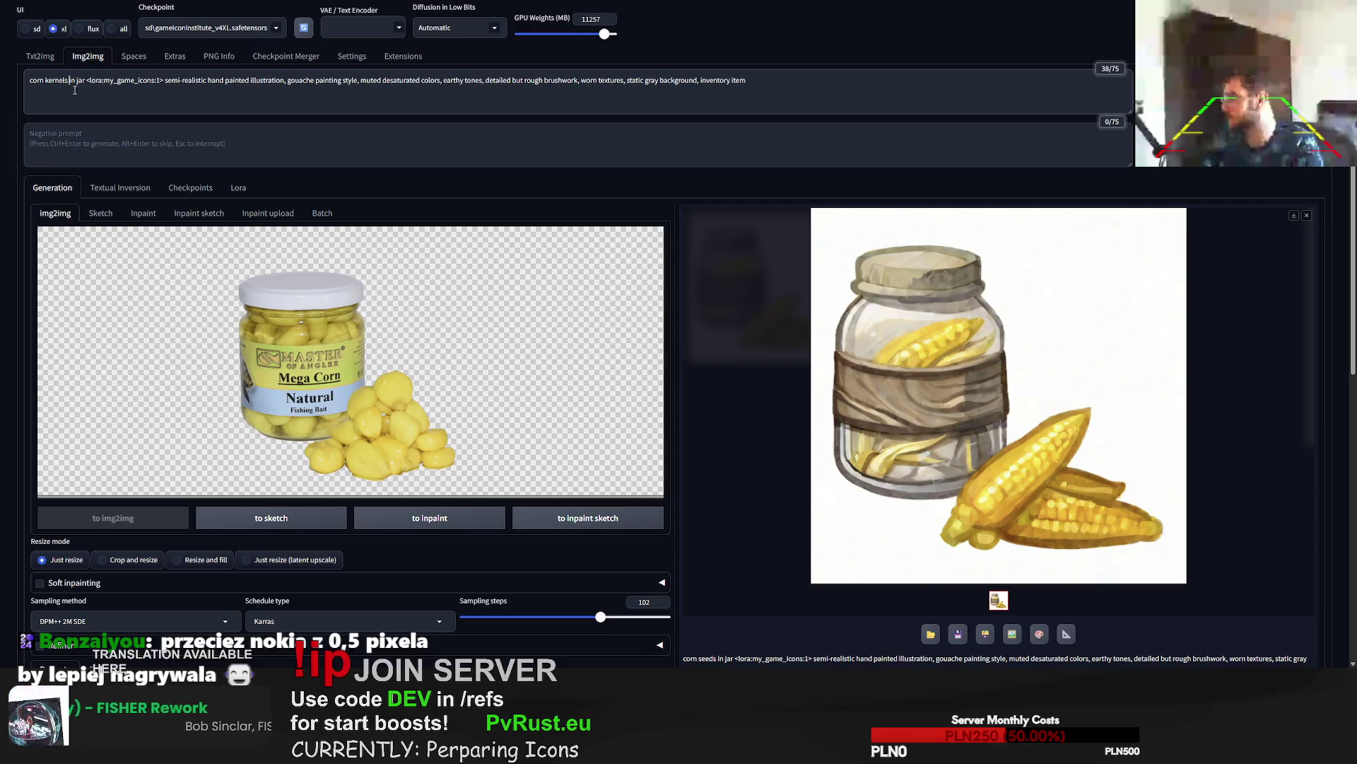
pyautogui.hotkey('ctrl', 'Return')
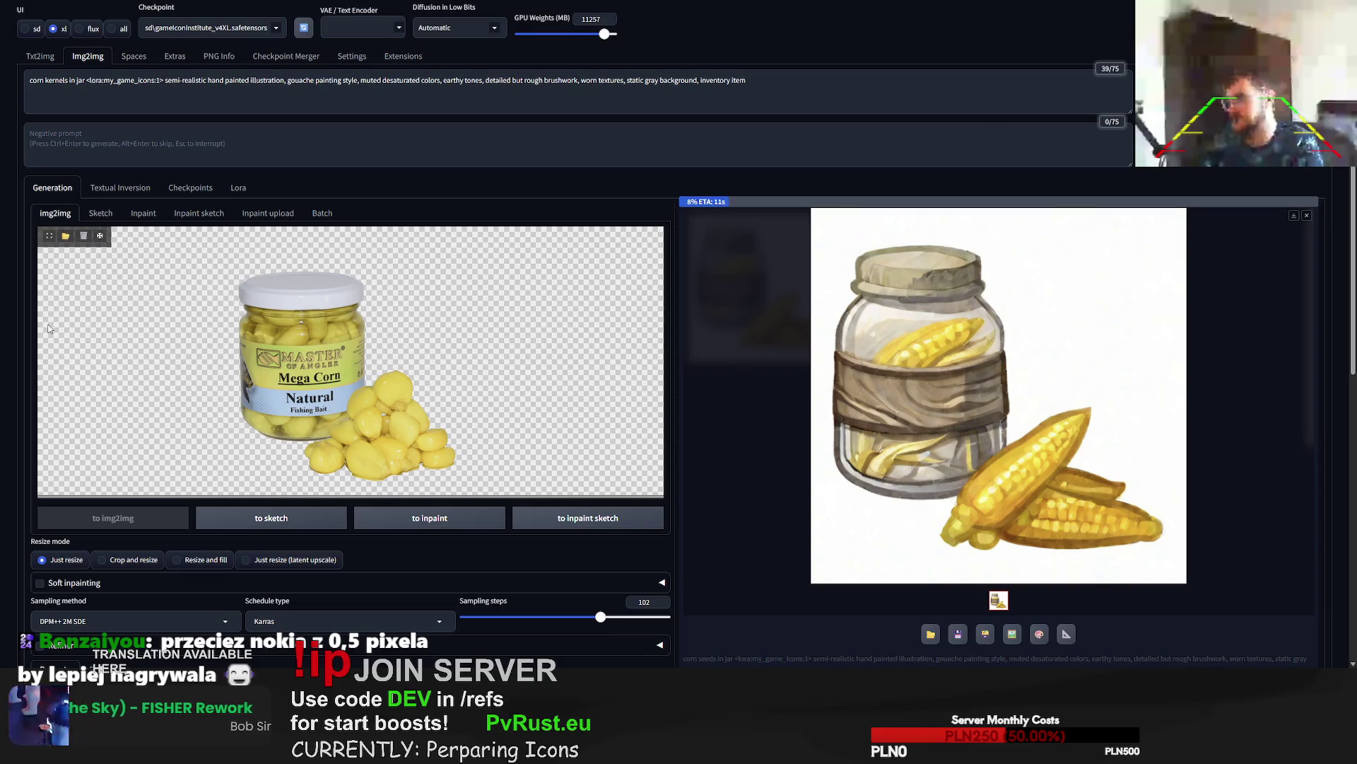